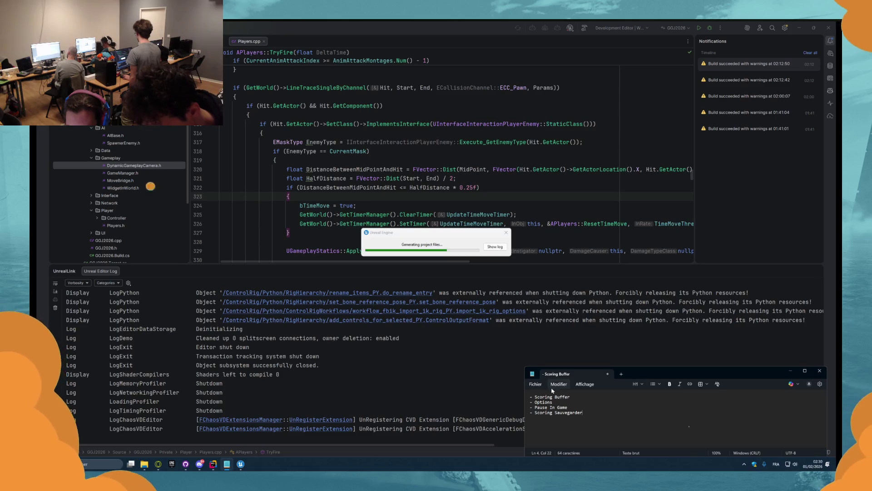
Step: Build the GGJ2026 project in Rider and launch it in the Unreal Editor
left_click(476, 307)
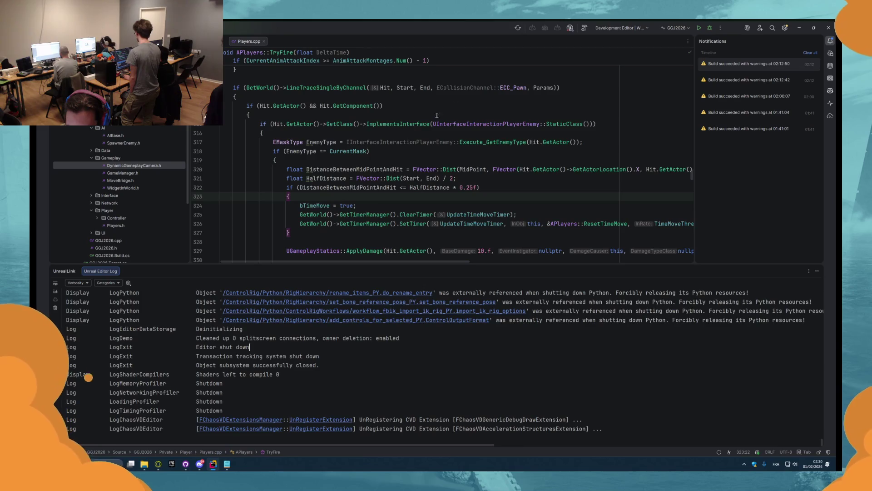
left_click(580, 30)
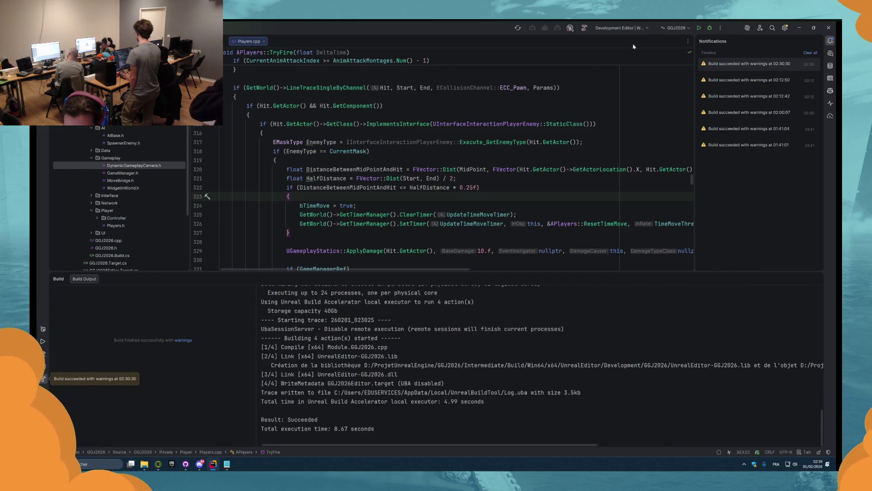
left_click(699, 29)
left_click(227, 464)
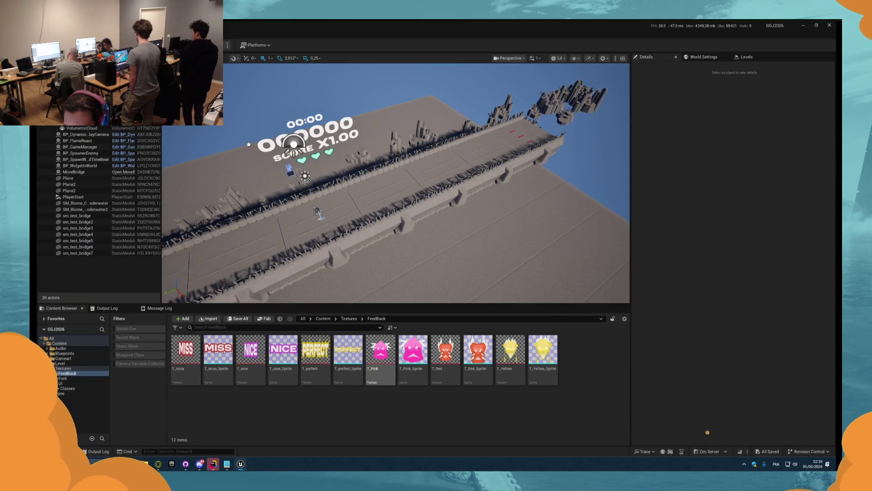
Step: Browse to Blueprints > UI > InGame, open UW_InGame and select the UW_ColorMask_Red widget
left_click(68, 369)
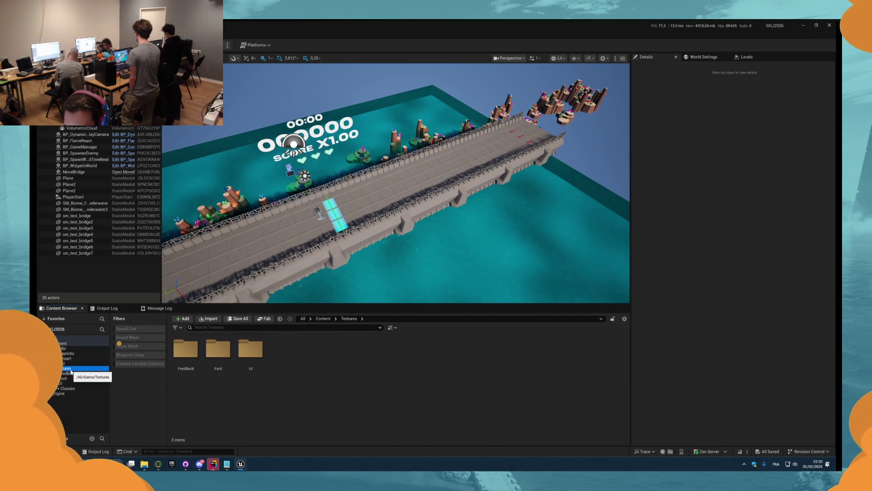
key("Up")
key("Up")
key("Up")
key("Down")
key("Down")
key("Down")
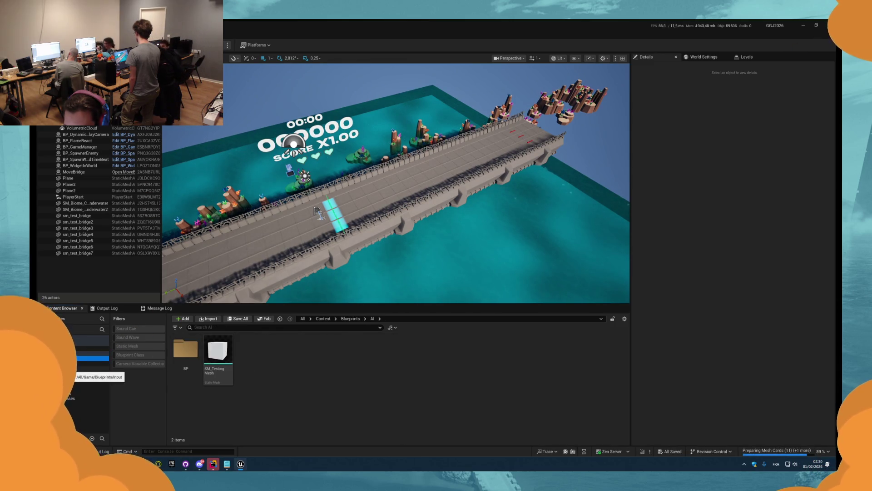
key("Right")
key("Down")
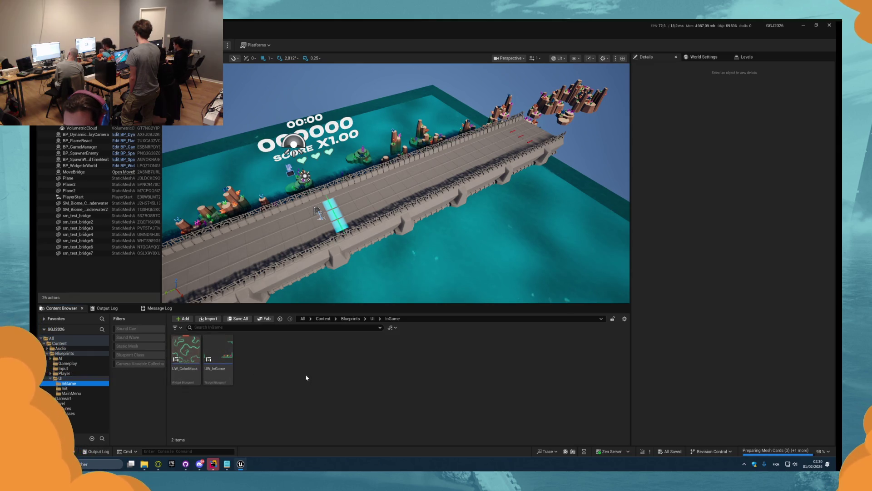
left_click(230, 368)
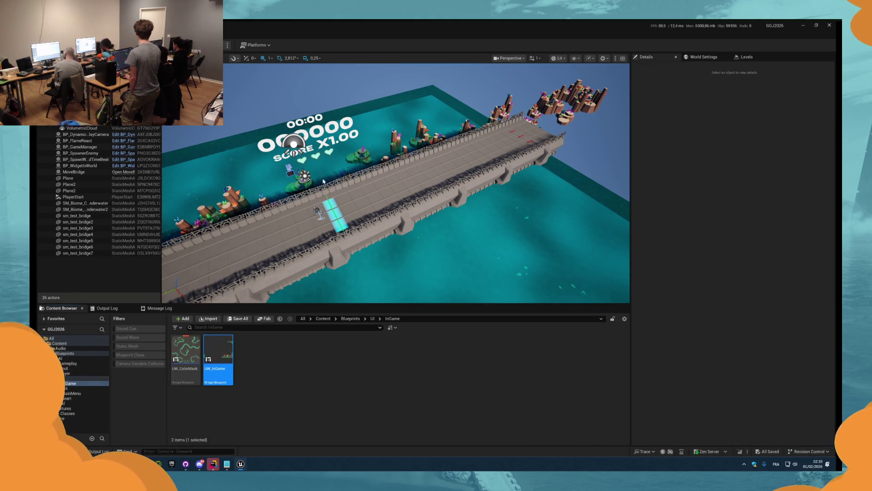
key("Return")
scroll(364, 273, "up", 5)
left_click(362, 270)
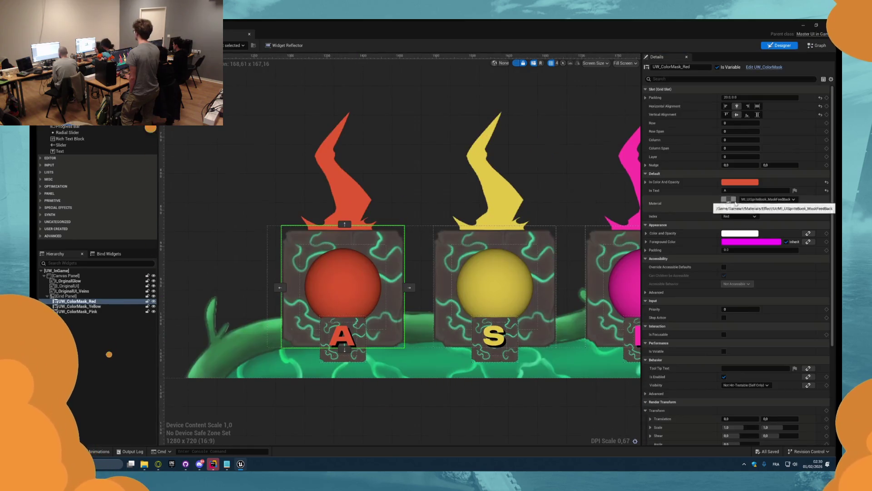
Step: Open UW_ColorMask in its own tab and inspect its colour-setting graph nodes
left_click(772, 67)
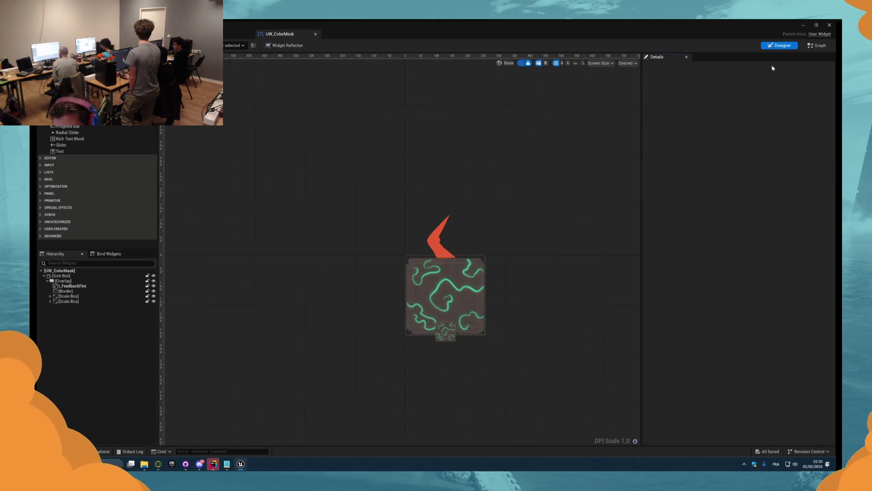
left_click(815, 45)
scroll(518, 243, "down", 3)
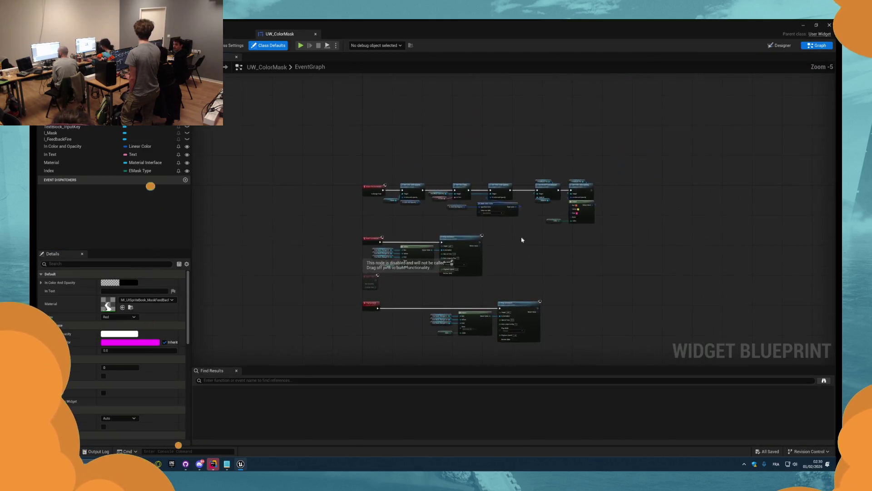
scroll(531, 228, "up", 3)
left_click_drag(592, 184, 459, 200)
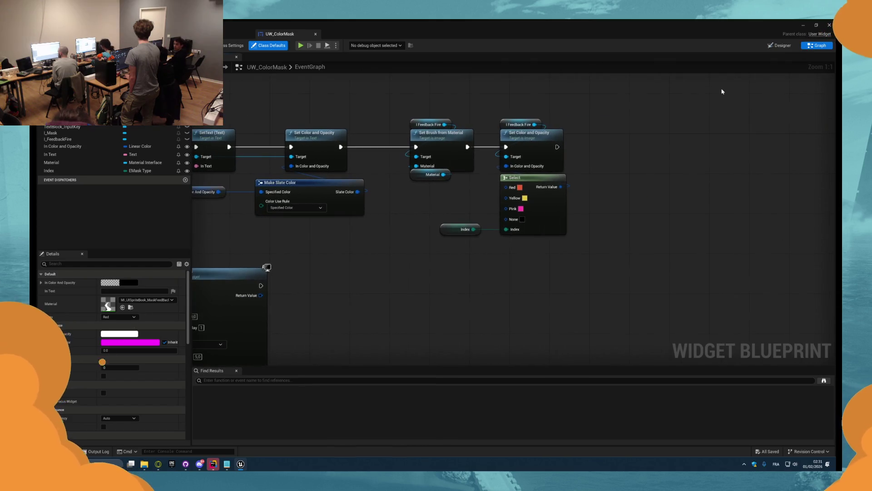
left_click(780, 45)
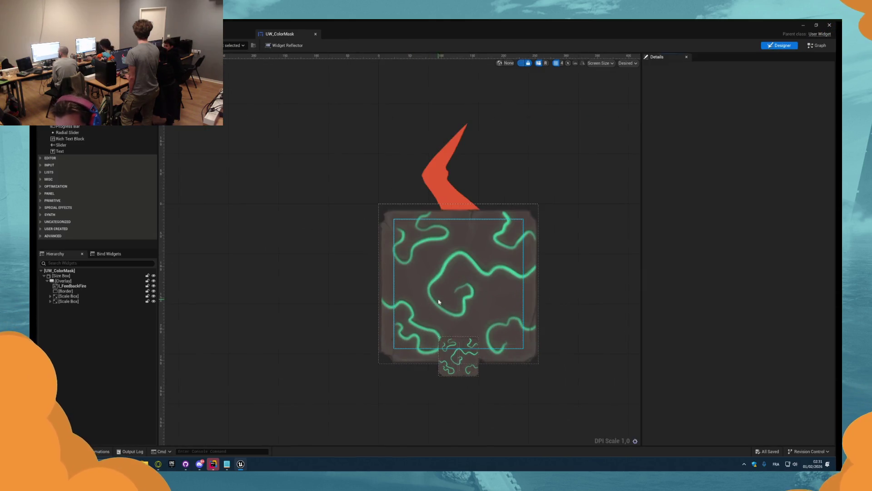
Step: Back in UW_InGame, check the colour and opacity settings and open its event graph
left_click(224, 34)
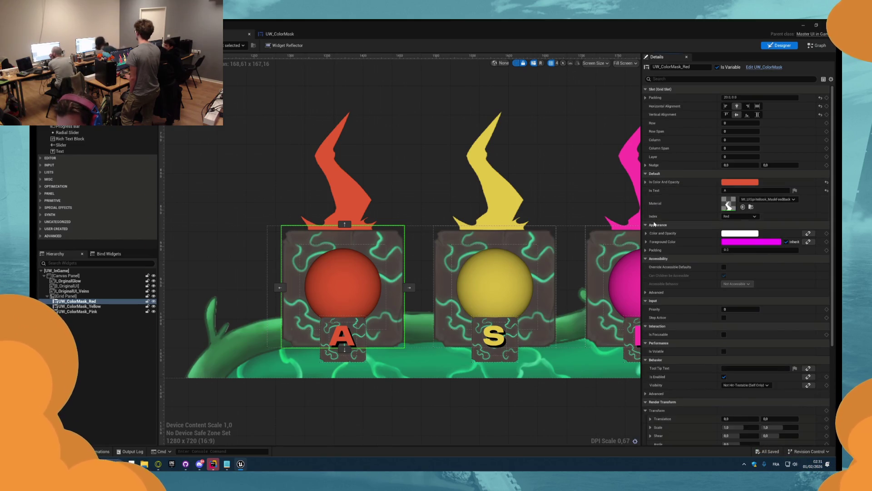
left_click(647, 234)
left_click(647, 233)
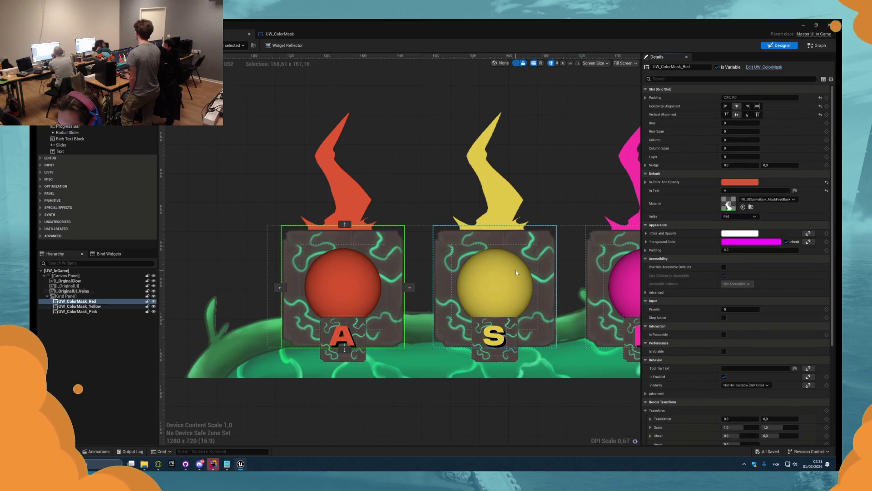
scroll(721, 252, "down", 3)
scroll(722, 252, "down", 1)
left_click(818, 47)
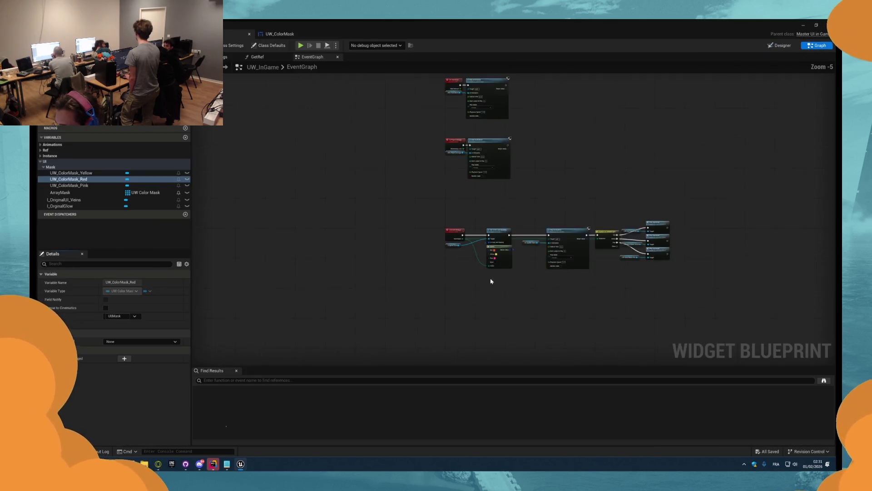
Step: Pan and zoom UW_InGame's graph to inspect the heartbeat animation and Event Construct chain
mouse_move(603, 141)
left_mouse_down()
mouse_move(575, 207)
mouse_move(565, 273)
left_mouse_up()
left_click_drag(554, 136, 555, 216)
scroll(461, 199, "up", 2)
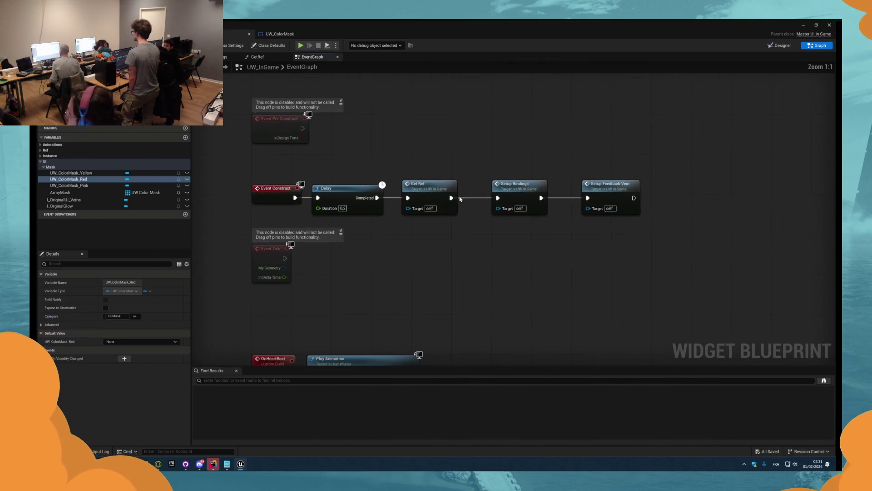
scroll(551, 140, "down", 1)
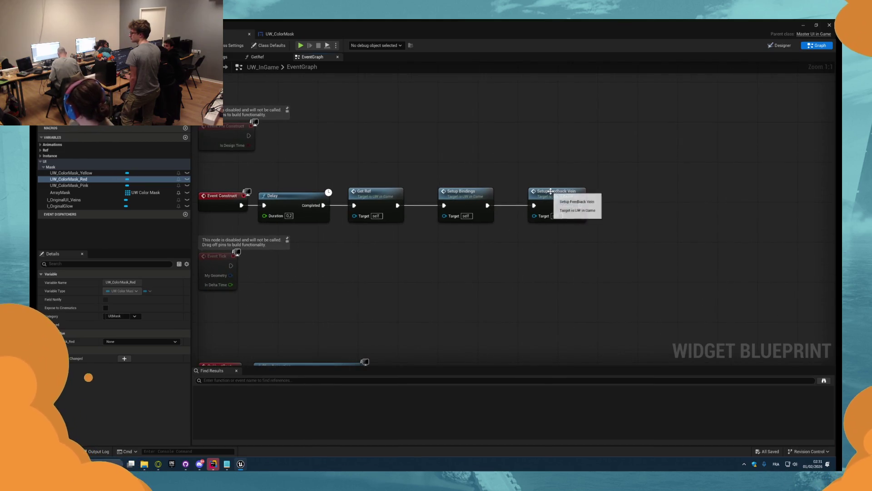
scroll(528, 179, "down", 1)
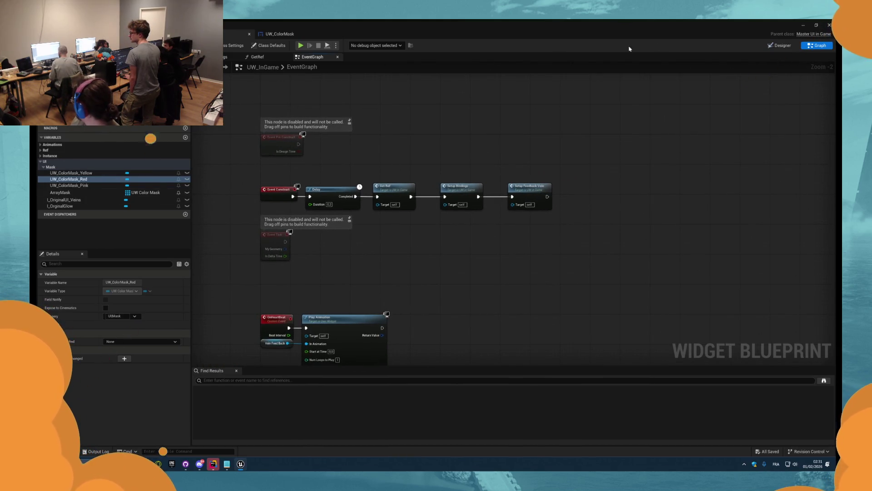
scroll(532, 286, "up", 6)
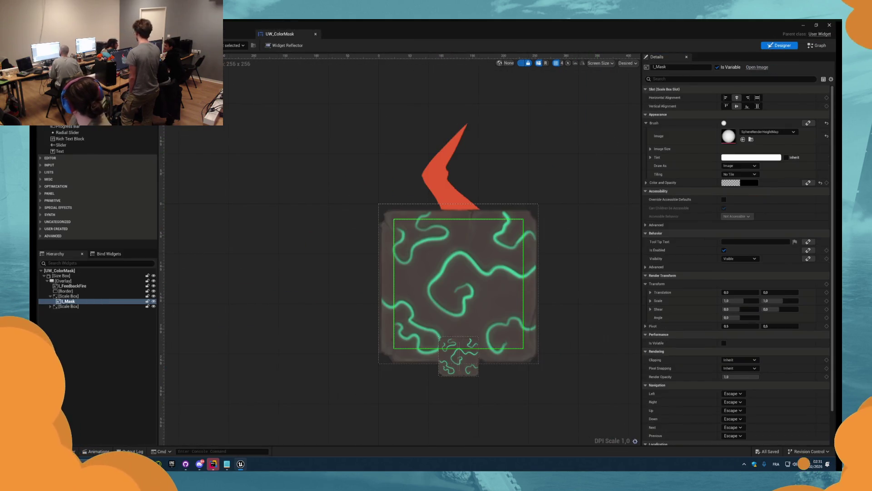
Step: Place an I_Mask getter in UW_ColorMask's graph and add a Set Brush from Texture node
left_click(817, 45)
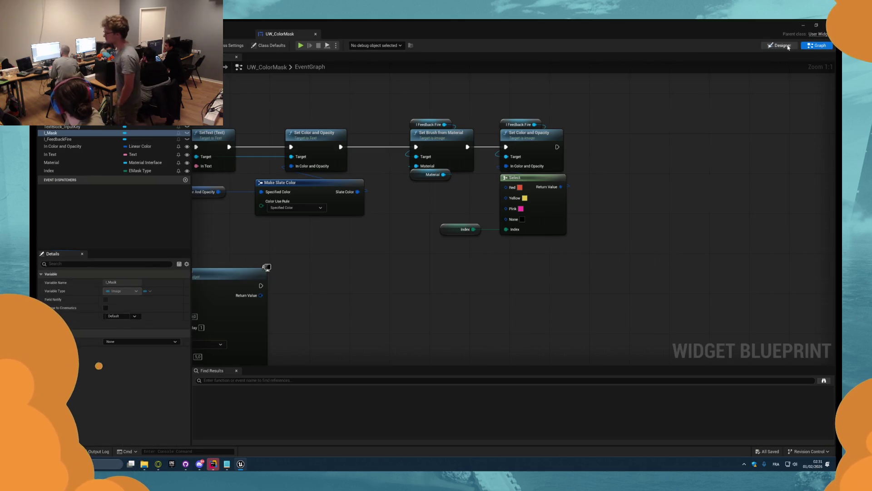
left_click(781, 46)
left_click(818, 45)
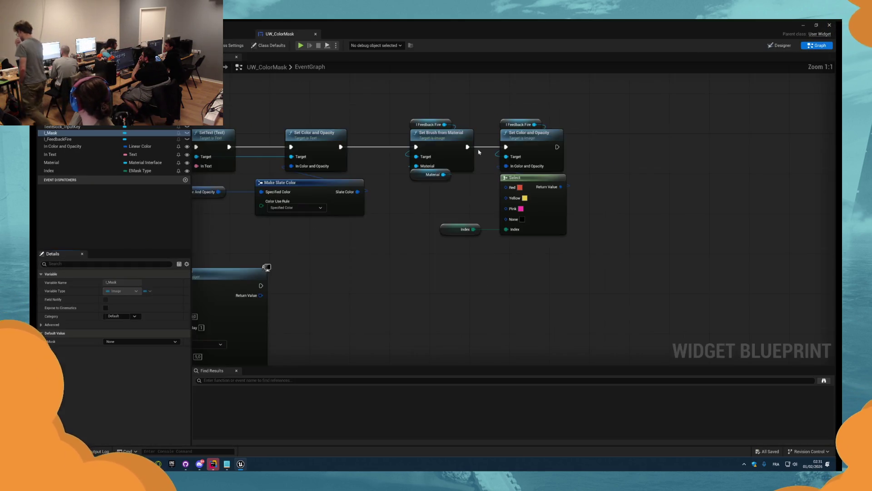
left_click_drag(62, 133, 595, 149)
left_click(561, 155)
scroll(571, 148, "up", 2)
type("set")
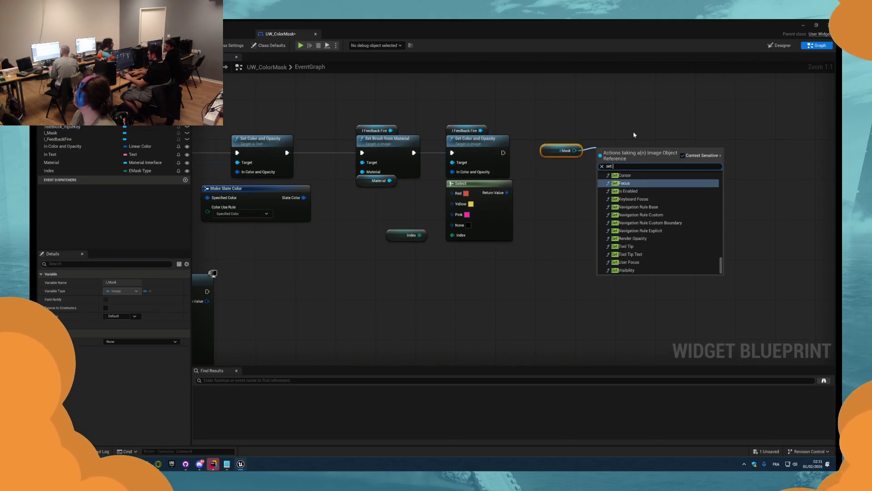
type(" fro")
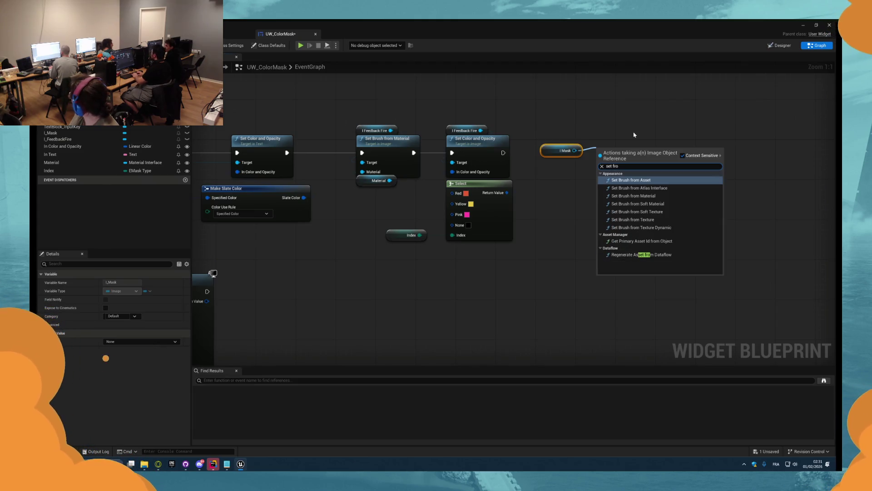
key("Down")
key("Down")
key("Down")
key("Return")
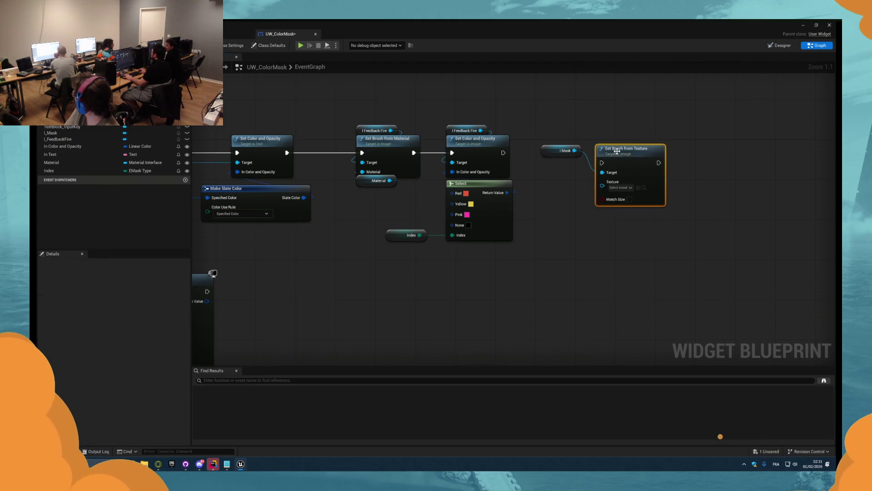
Step: Wire execution into the Set Brush from Texture node and align it with the chain
left_click_drag(602, 162, 589, 165)
left_click_drag(502, 155, 502, 155)
left_click(563, 150)
mouse_move(563, 151)
left_mouse_down()
mouse_move(613, 141)
mouse_move(622, 154)
left_mouse_up()
left_click(627, 164, "shift")
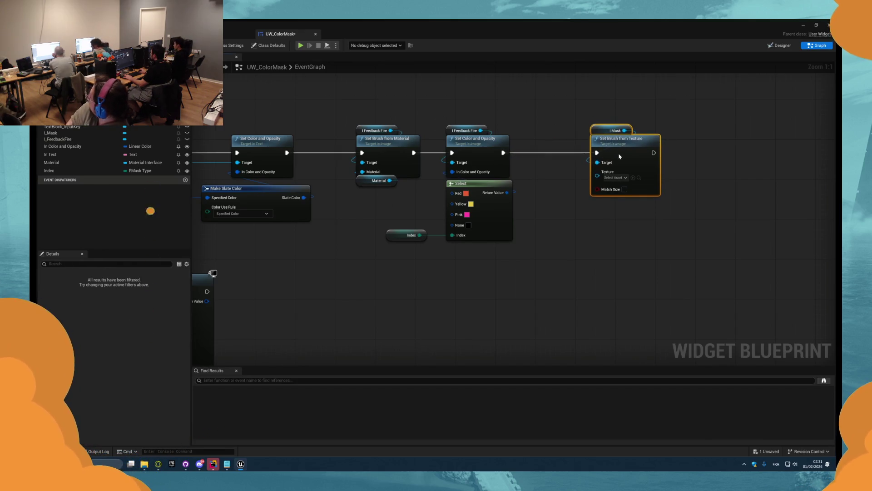
Step: Promote the Texture input to an instance-editable variable named TextureIcon
right_click(597, 175)
left_click(597, 205)
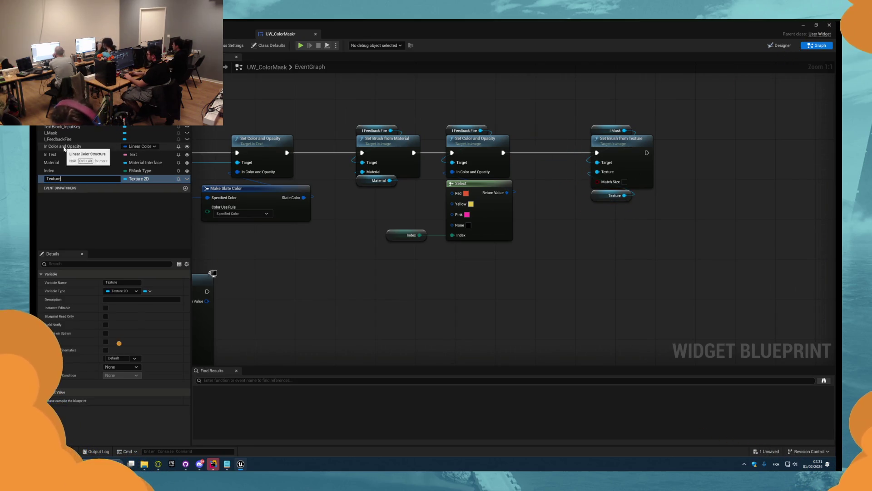
type("n")
key("Return")
left_click(106, 308)
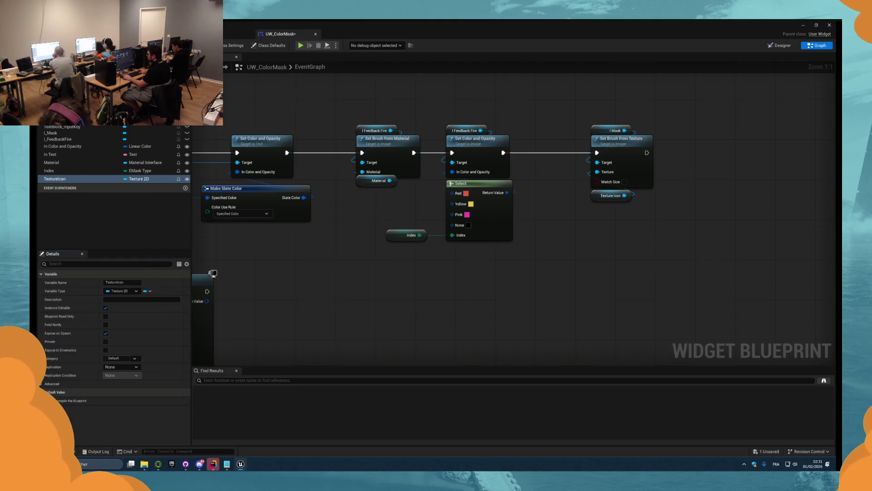
key("ctrl+Tab")
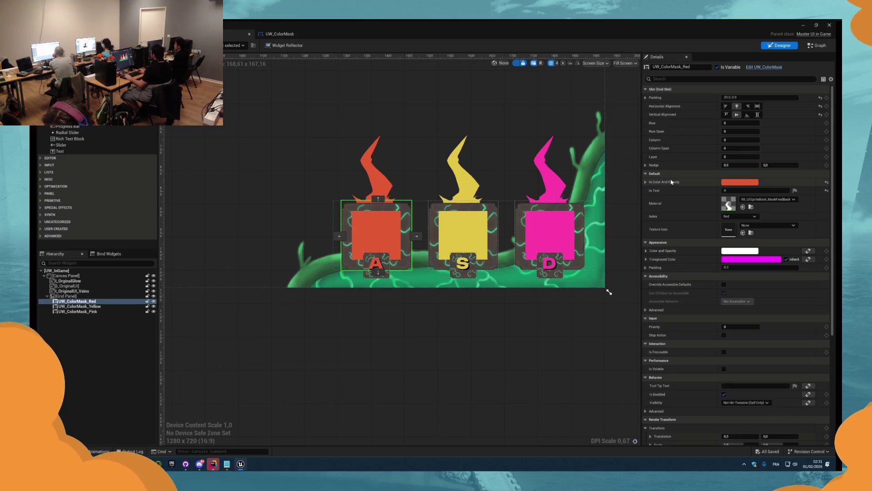
Step: Select UW_ColorMask_Red and search its Texture Icon picker for 'mask' textures
left_click(376, 234)
left_click(767, 225)
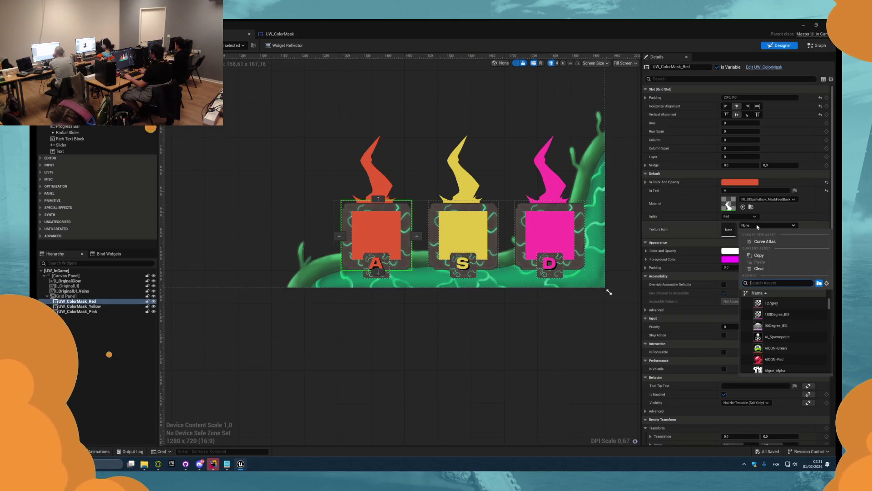
scroll(820, 334, "down", 5)
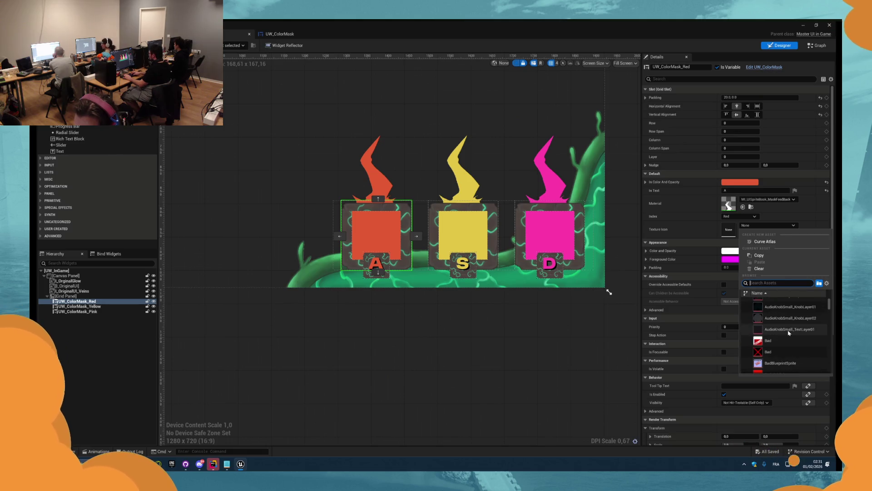
type("mas")
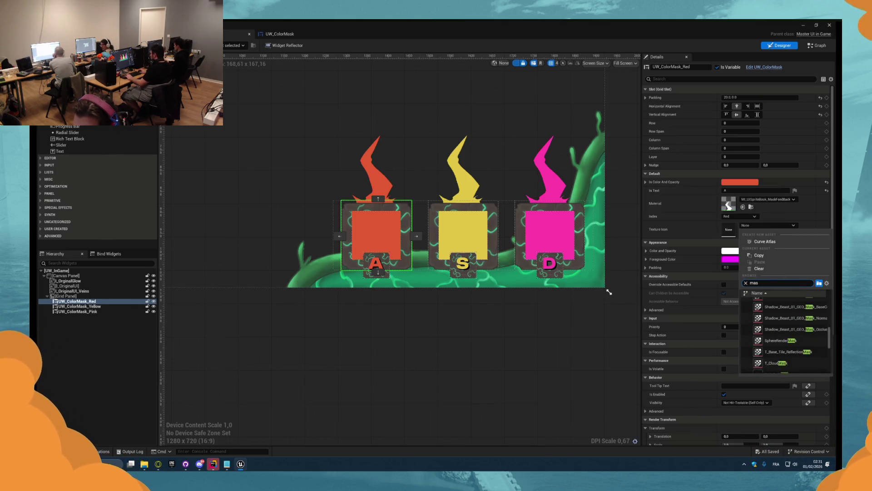
type("k")
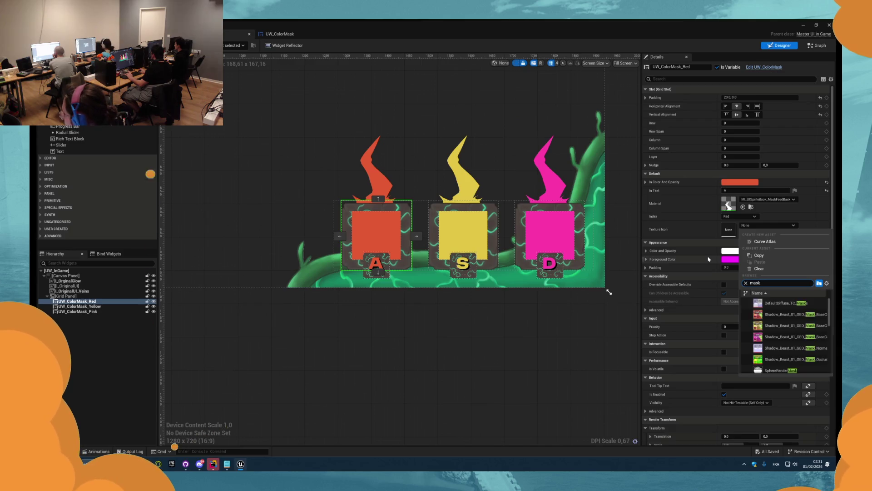
scroll(786, 323, "down", 2)
scroll(785, 323, "up", 5)
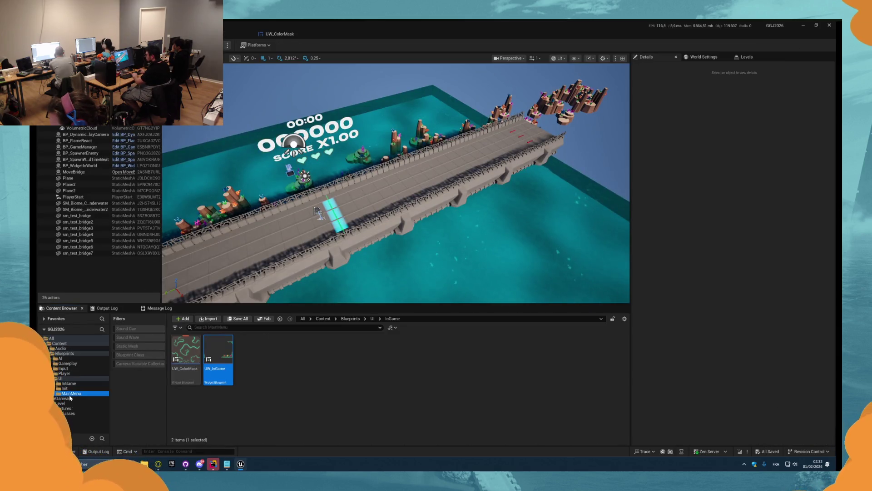
left_click(69, 398)
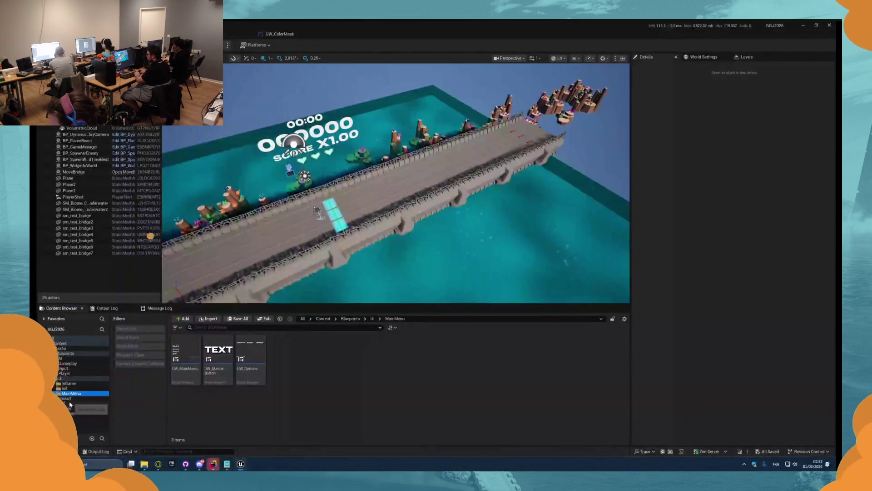
Step: Open Textures > FeedBack and assign T_Red as the red A widget's Texture Icon
left_click(70, 403)
left_click(68, 408)
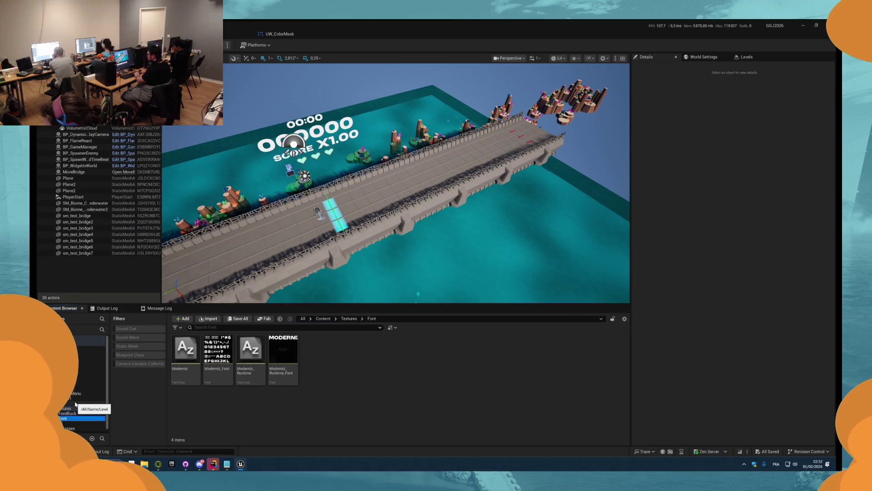
left_click(72, 413)
left_click(382, 359)
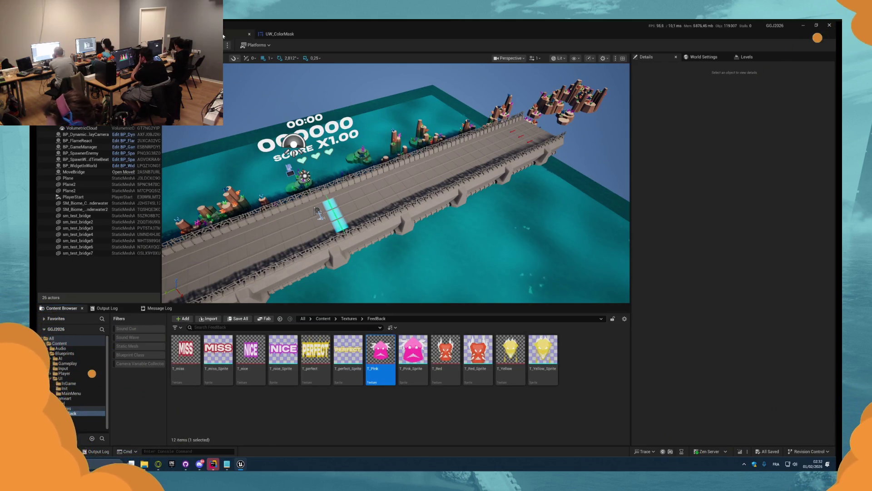
left_click(279, 34)
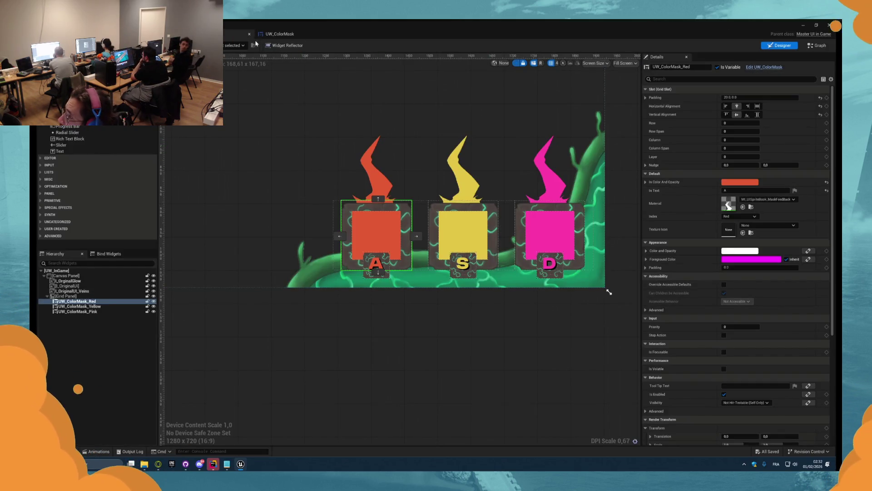
key("ctrl+Tab")
left_click(445, 352)
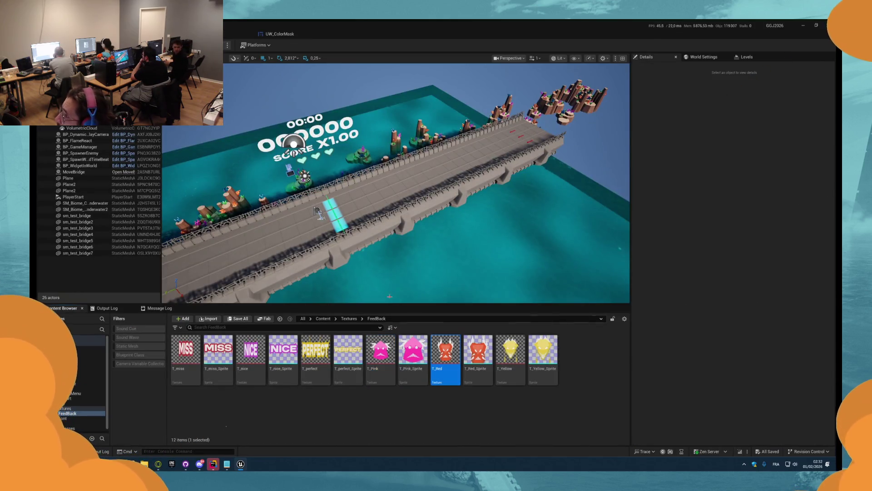
key("ctrl+Tab")
left_click(742, 233)
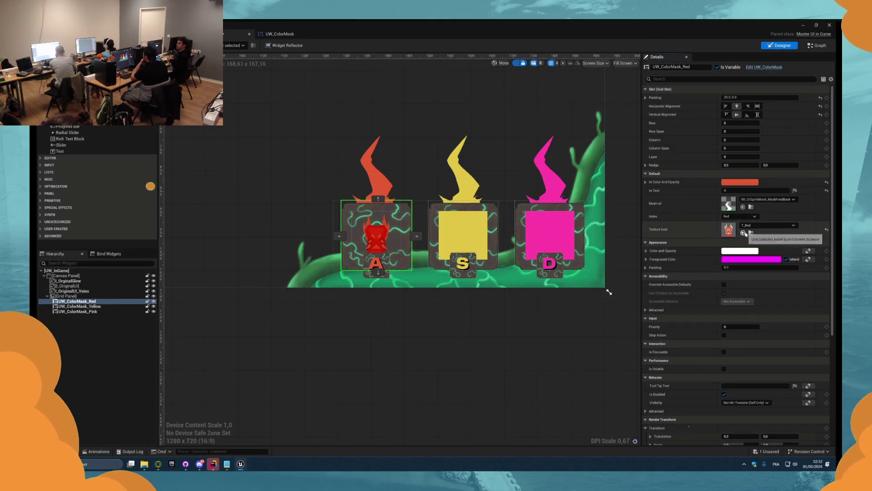
Step: Assign T_Yellow as the yellow S widget's Texture Icon
key("ctrl+Tab")
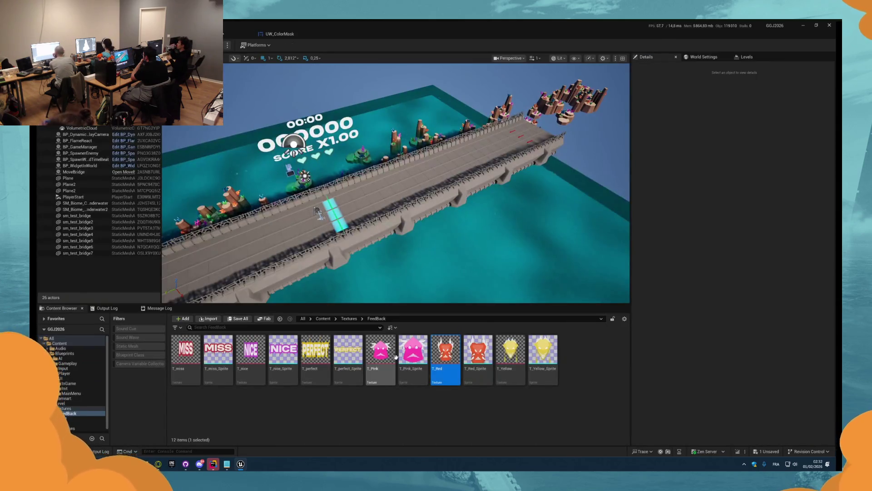
key("ctrl+Tab")
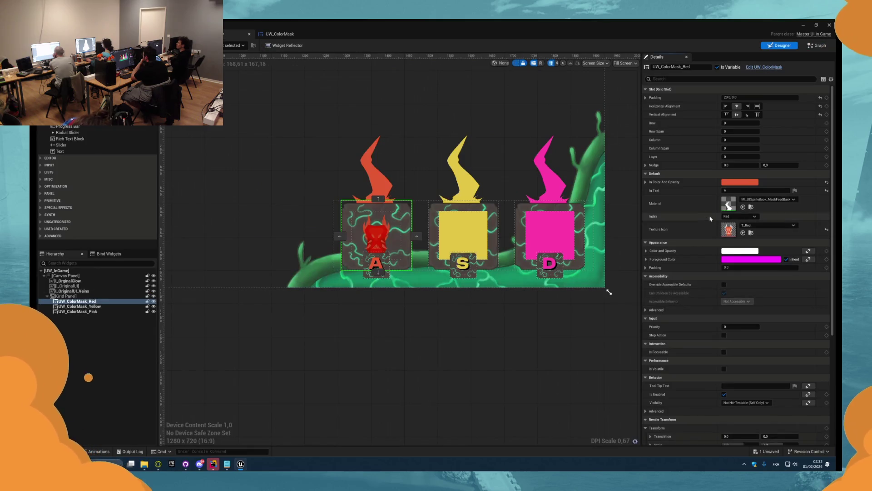
left_click(80, 306)
key("ctrl+Tab")
left_click(501, 360)
key("ctrl+Tab")
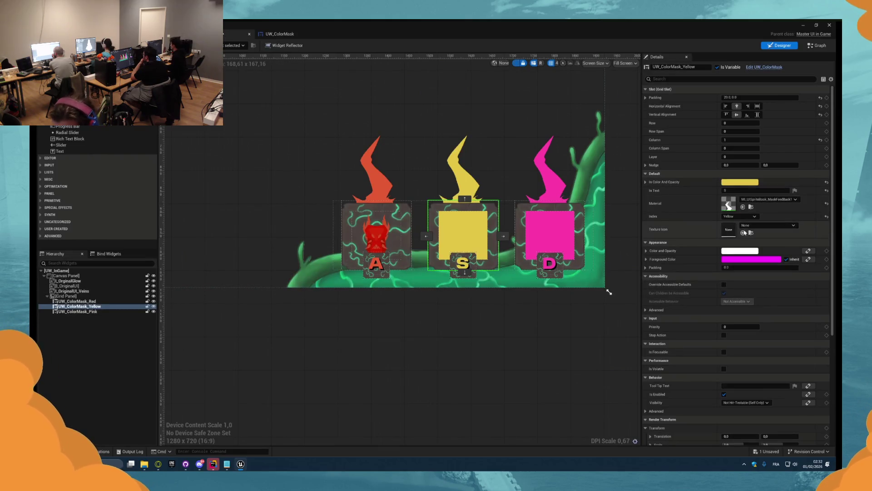
left_click(743, 233)
Step: Assign T_Pink as the pink D widget's Texture Icon and open T_Pink
key("ctrl+Tab")
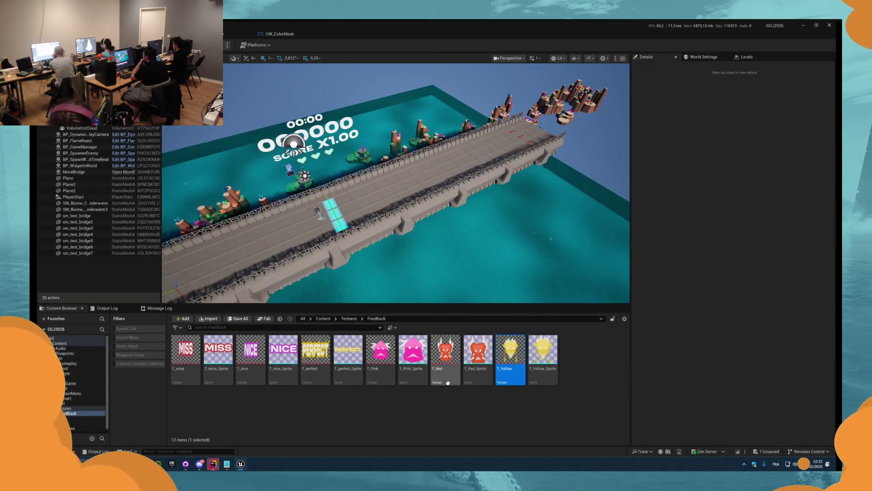
left_click(380, 359)
key("ctrl+Tab")
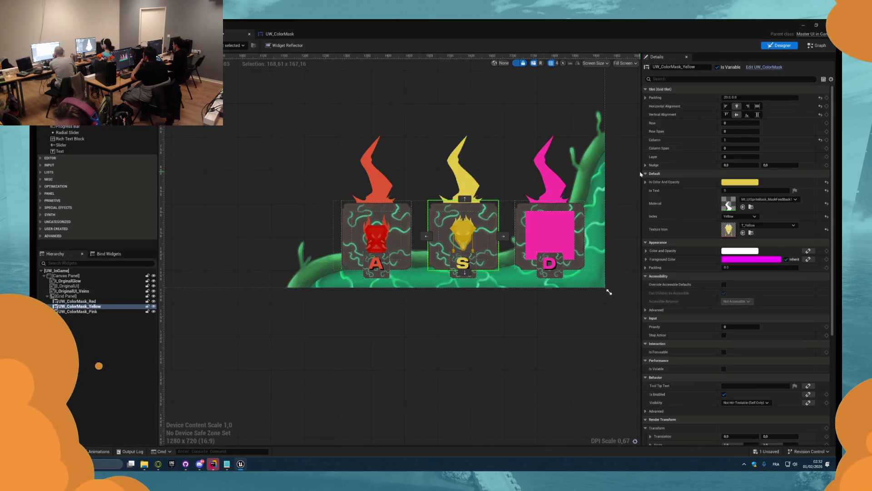
left_click(550, 232)
left_click(744, 233)
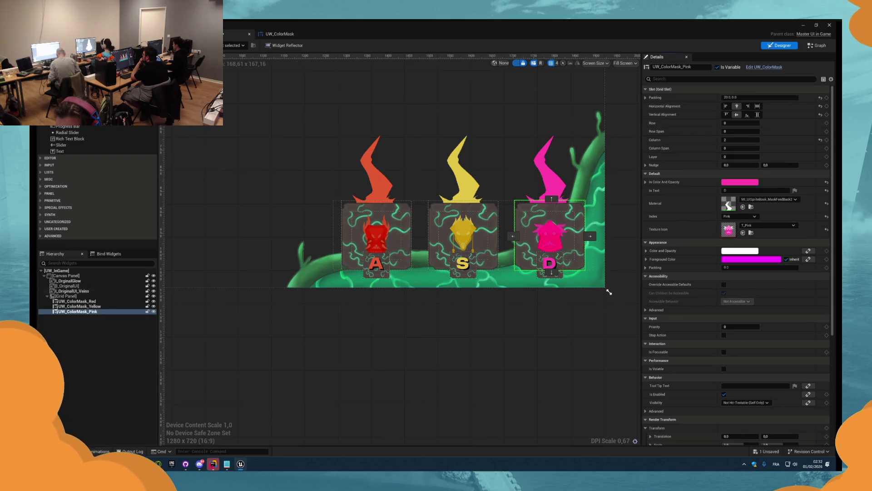
key("ctrl+Tab")
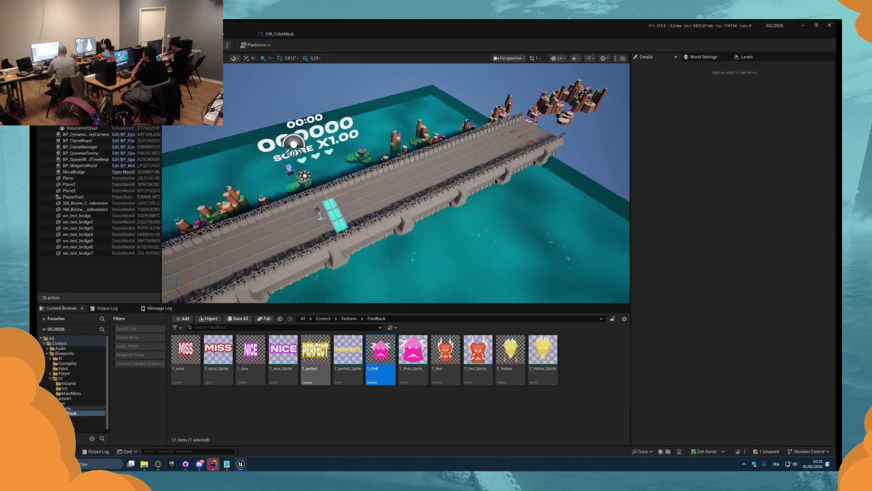
double_click(381, 356)
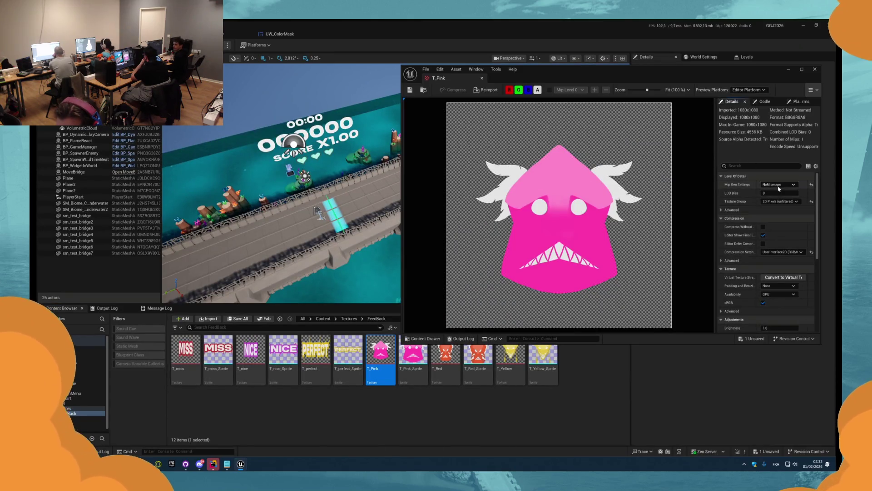
Step: Scroll through the T_Pink texture's details settings
scroll(789, 247, "down", 3)
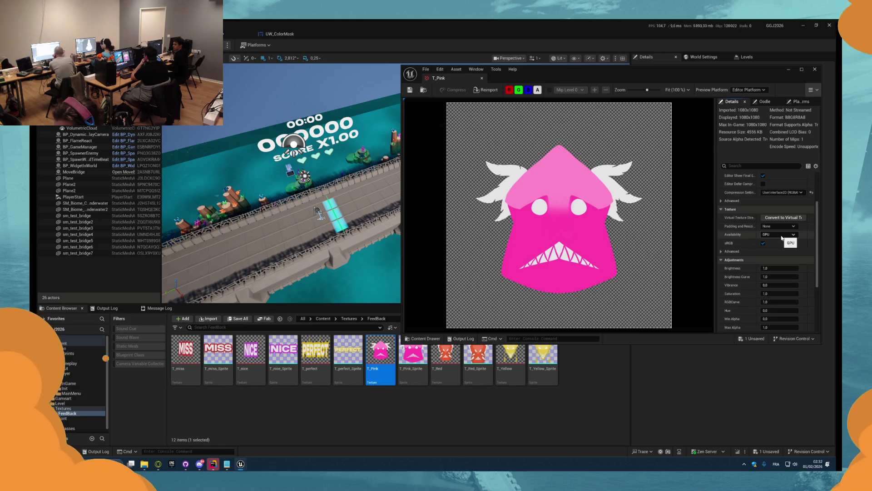
scroll(782, 237, "up", 3)
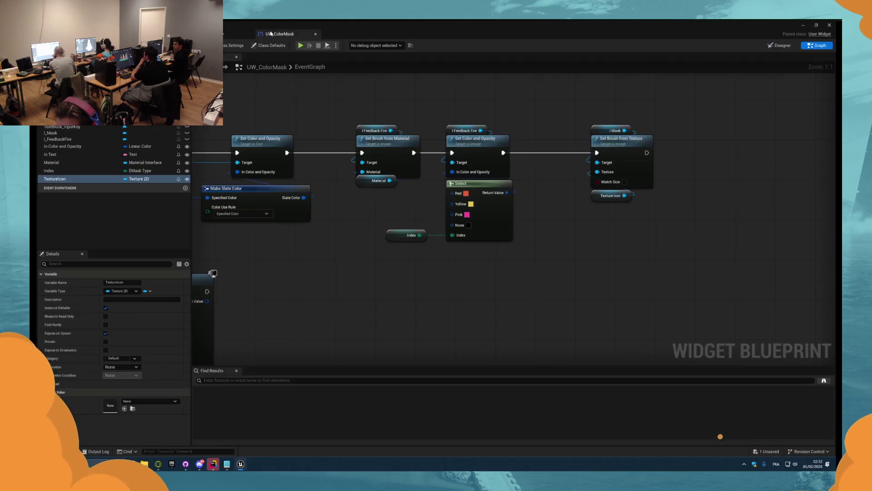
scroll(543, 232, "up", 4)
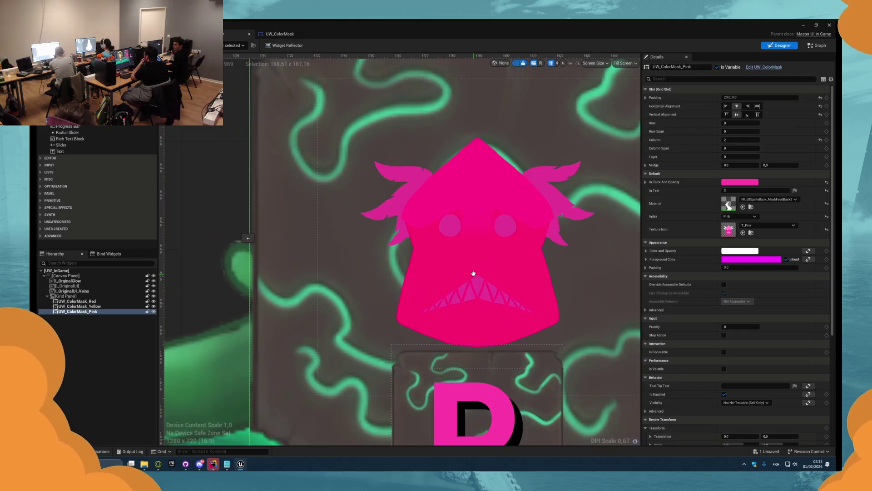
scroll(471, 272, "down", 4)
Step: Reframe the UW_InGame designer so the A, S and D icon masks are in view
left_click_drag(489, 269, 584, 214)
scroll(584, 214, "down", 1)
left_click_drag(461, 220, 649, 228)
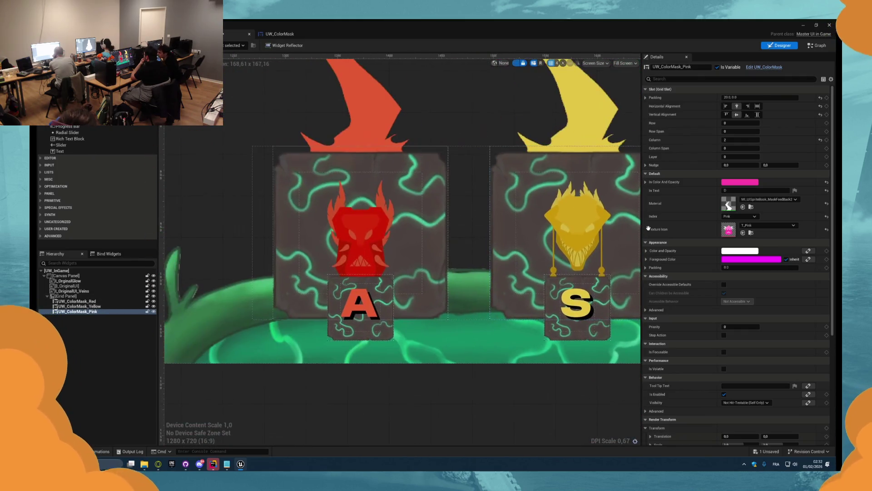
left_click(813, 45)
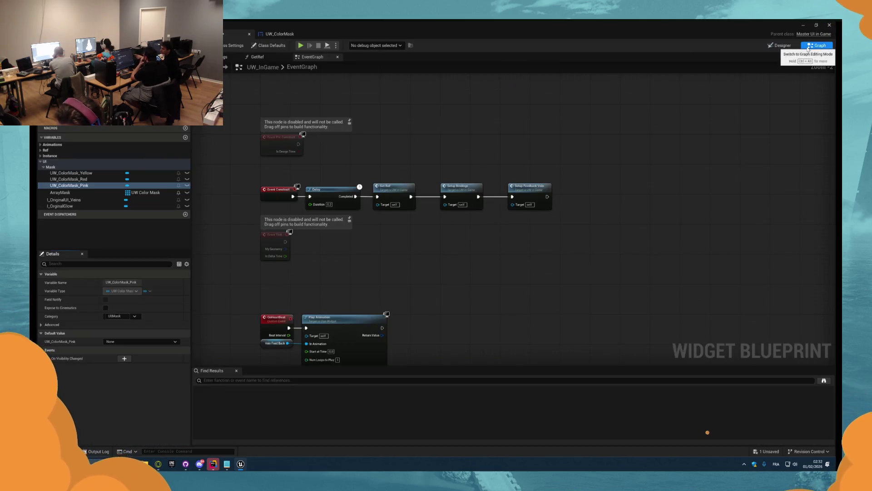
left_click(780, 46)
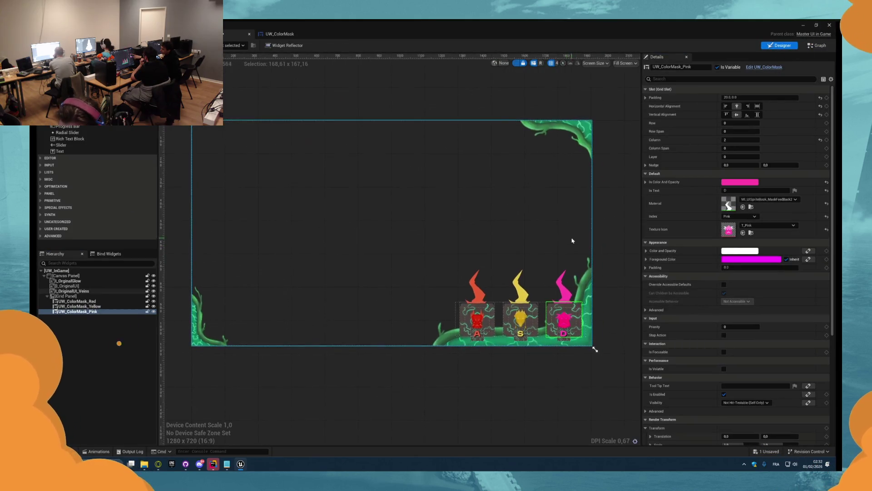
scroll(576, 233, "up", 2)
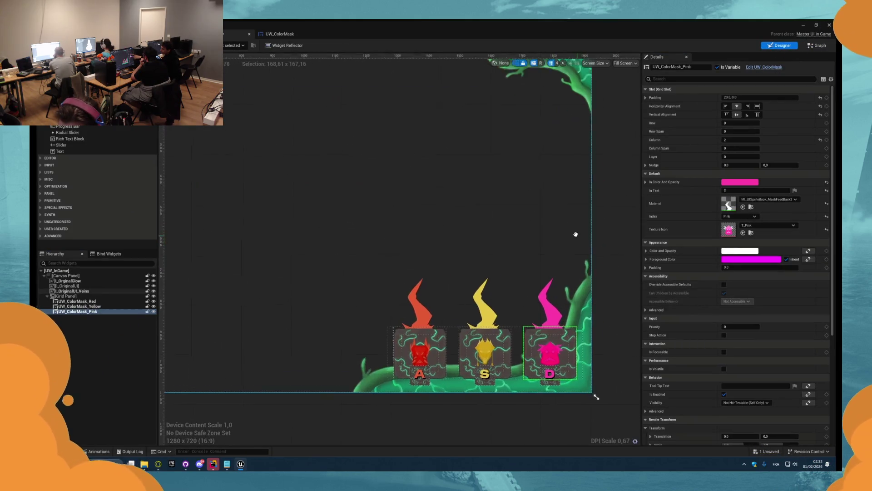
Step: Try a pure white tint on the pink D widget, then undo it back to pink
left_click(737, 181)
left_click(619, 210)
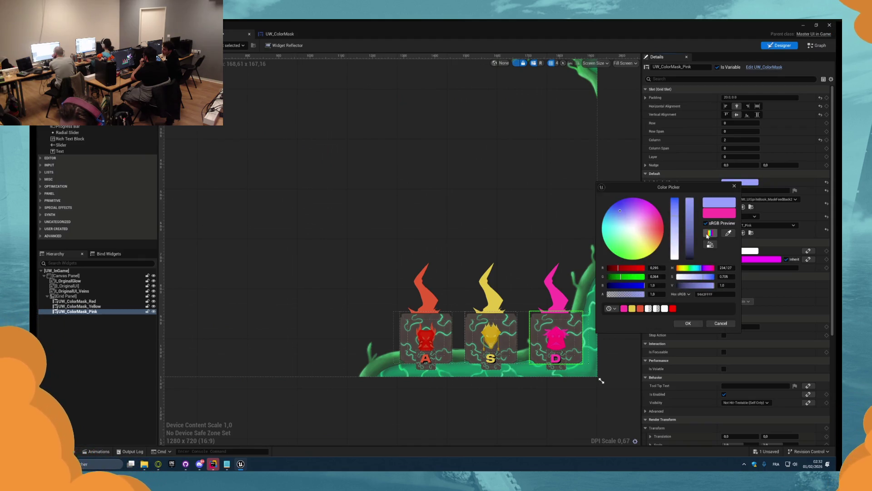
left_click_drag(673, 232, 675, 262)
left_click(688, 323)
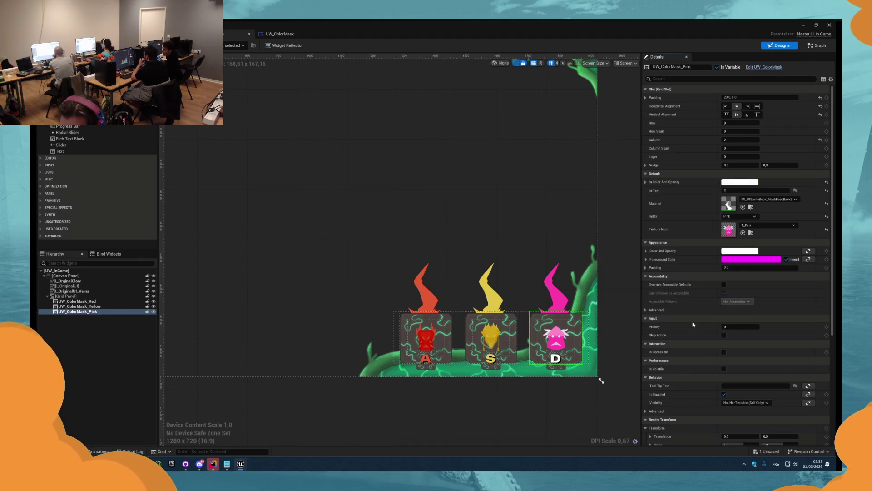
scroll(594, 301, "up", 2)
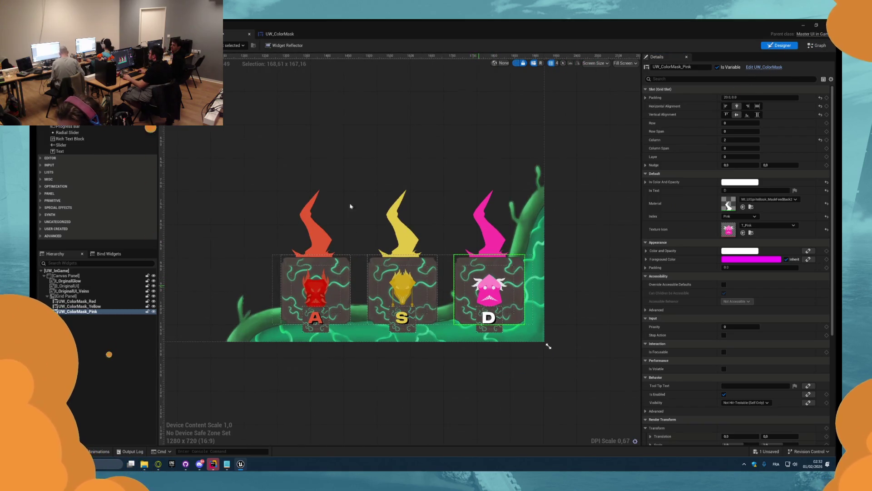
key("ctrl+z")
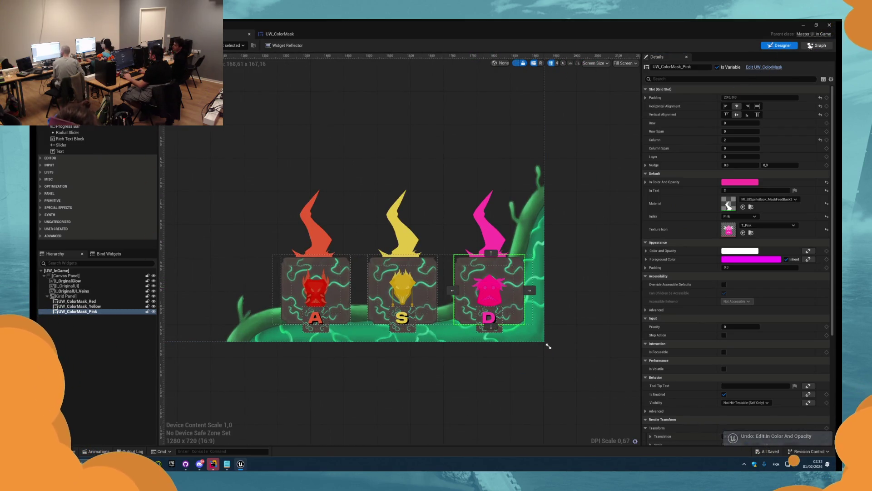
Step: Switch from the designer into UW_ColorMask's event graph
left_click(810, 46)
left_click(781, 46)
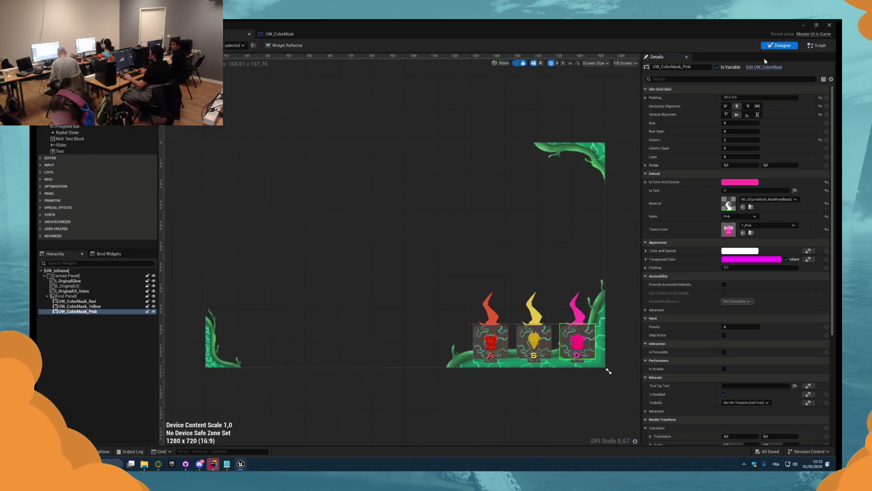
scroll(577, 345, "up", 5)
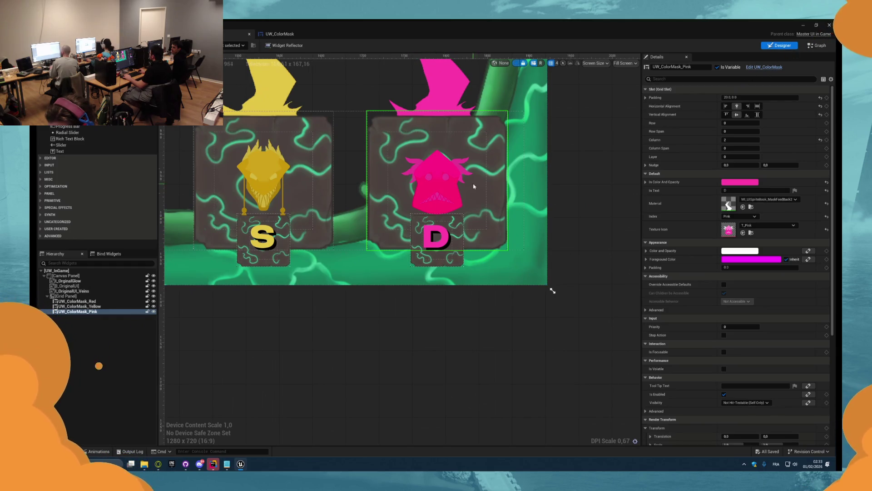
left_click(818, 46)
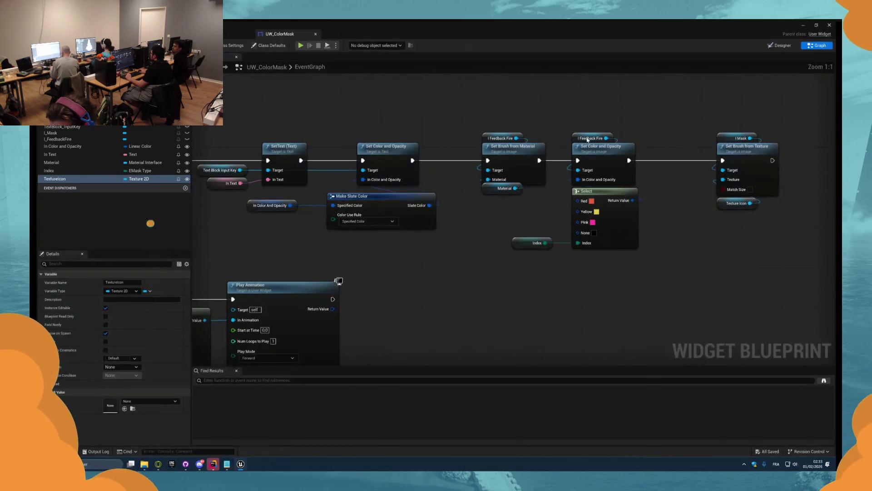
Step: Compare the I_Mask and I_FeedbackFire images and locate the I Mask colour nodes in Pre Construct
left_click_drag(584, 125, 597, 141)
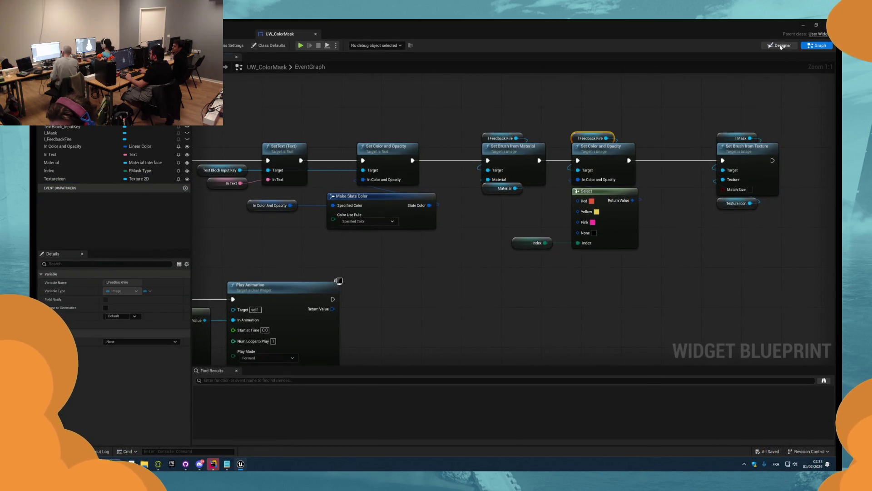
left_click(781, 46)
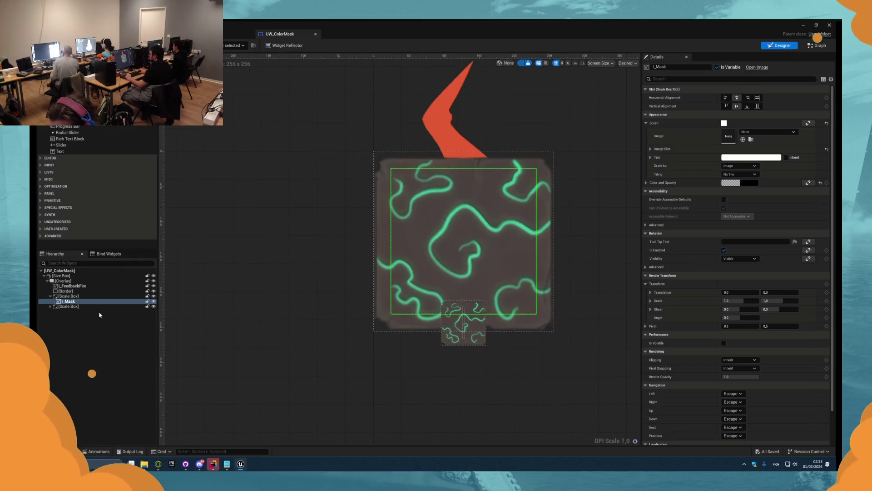
left_click(68, 301)
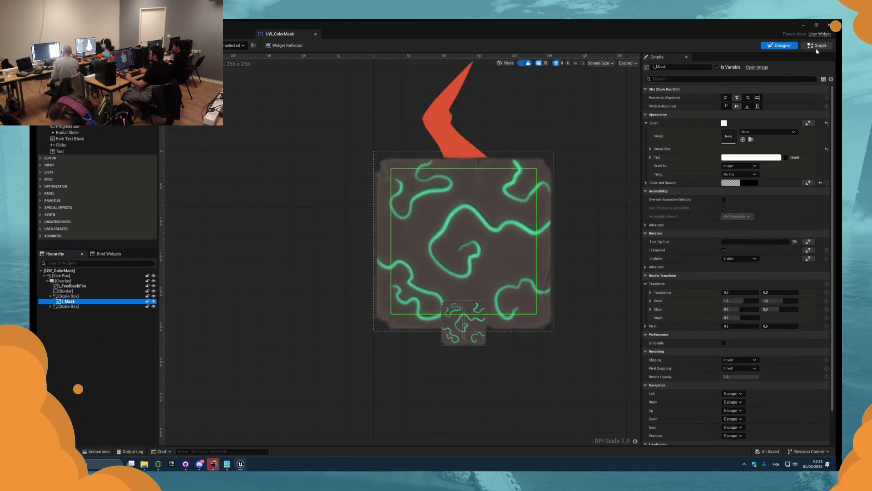
left_click(88, 286)
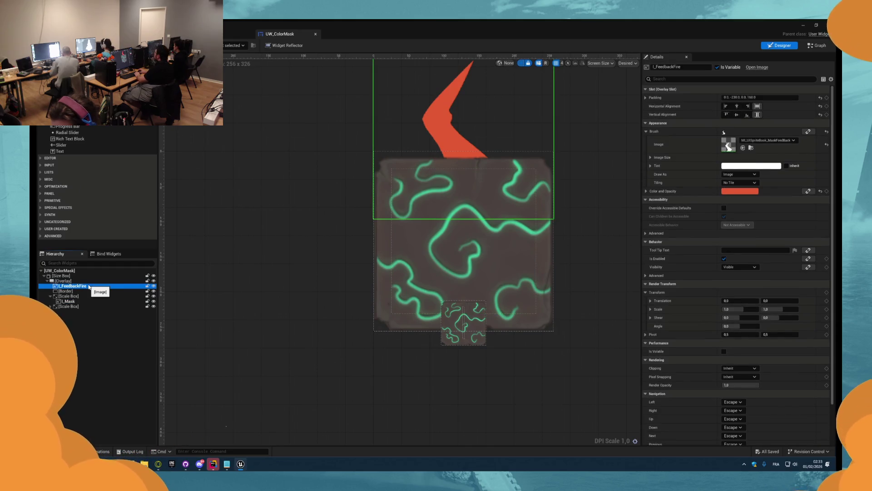
left_click(811, 47)
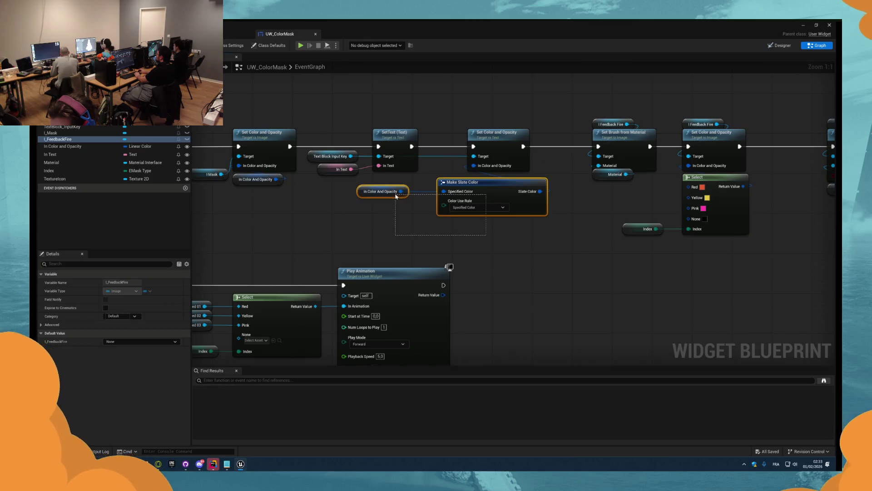
left_click(383, 191)
left_click(495, 227)
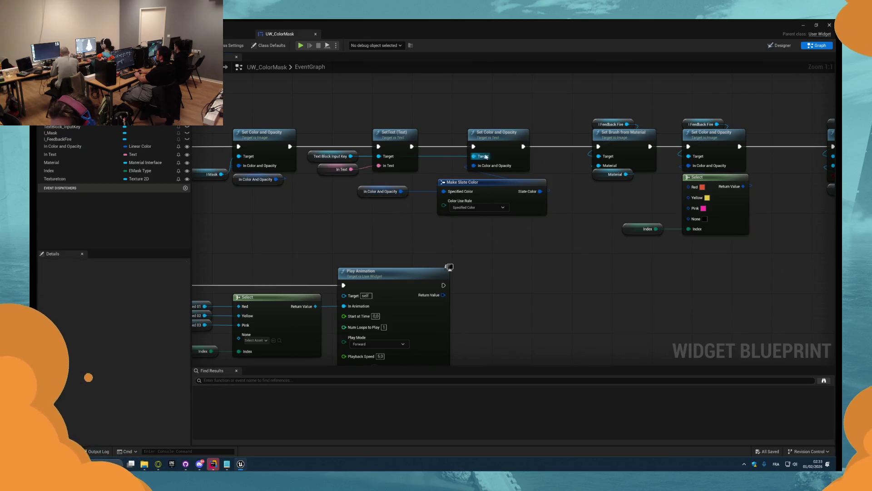
left_click_drag(516, 133, 610, 132)
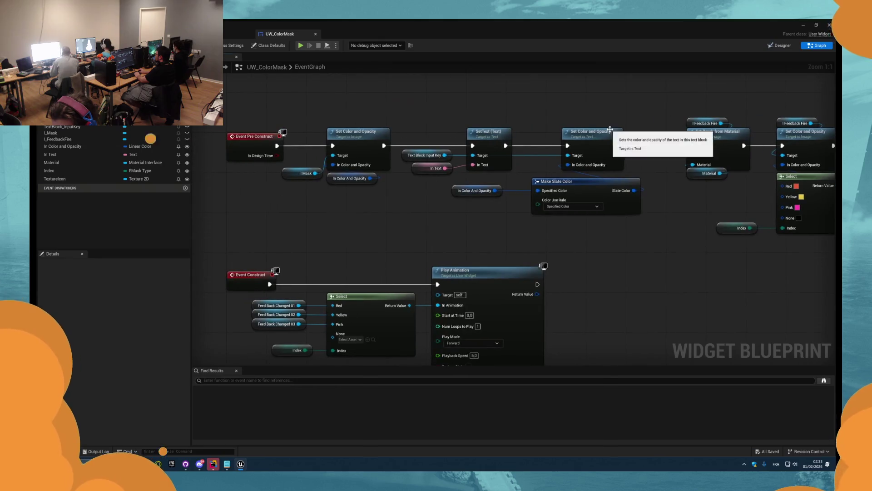
left_click(302, 173)
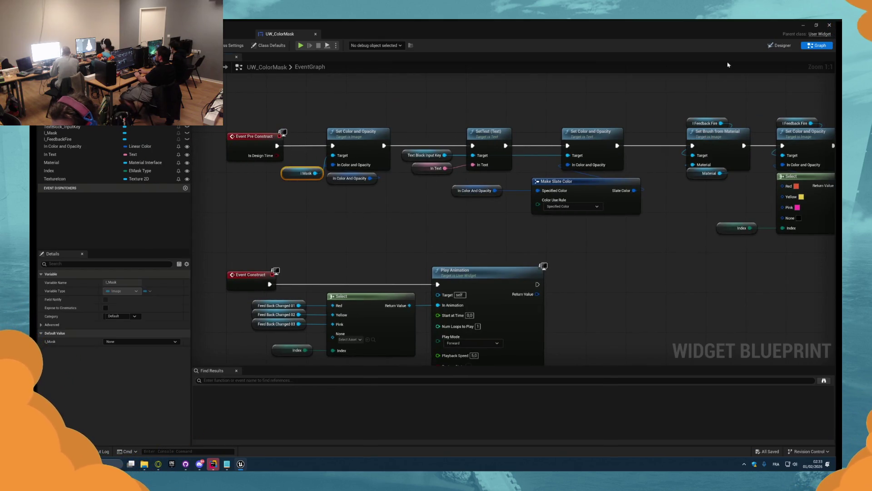
Step: Check the pink mask's colour in UW_InGame without applying any change
left_click(777, 45)
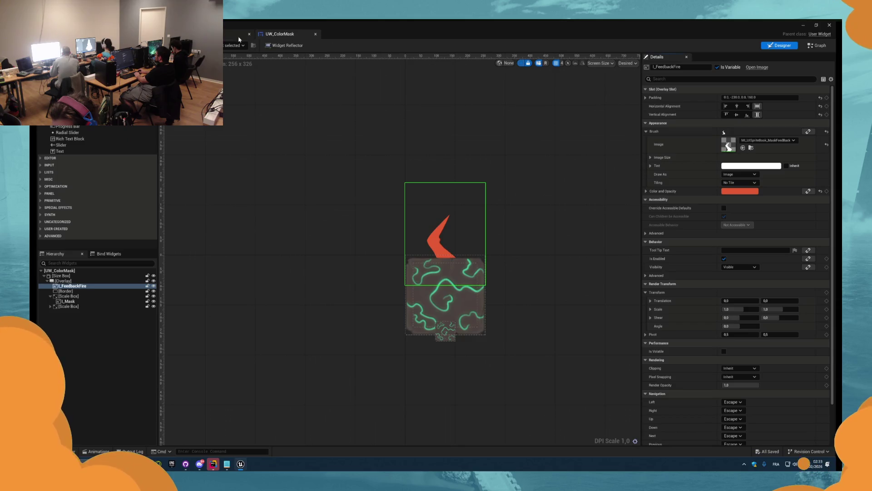
left_click(238, 37)
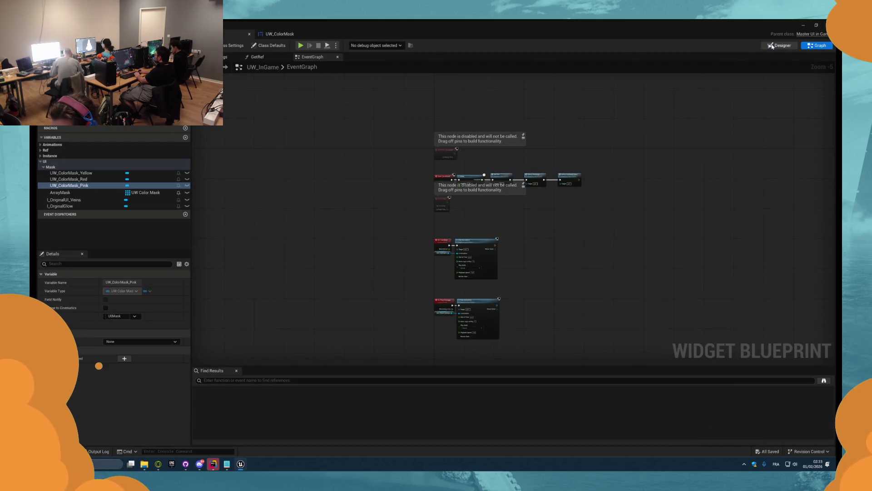
left_click(771, 46)
scroll(511, 230, "up", 5)
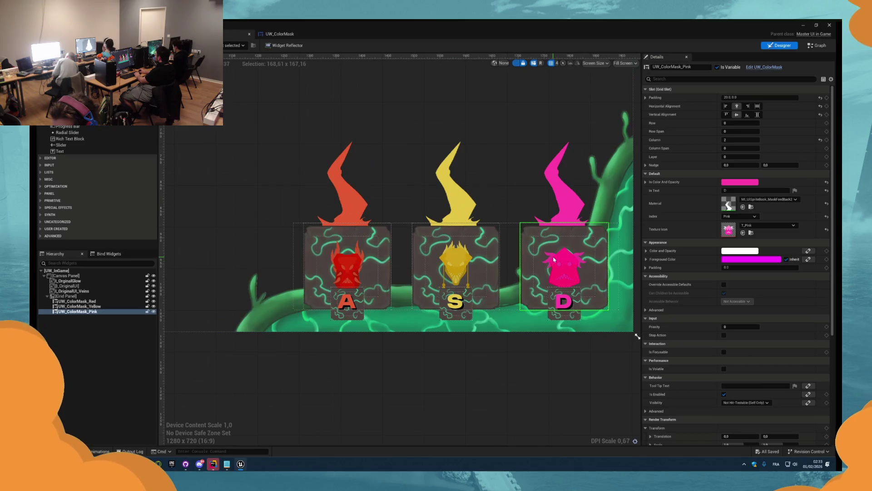
left_click(729, 182)
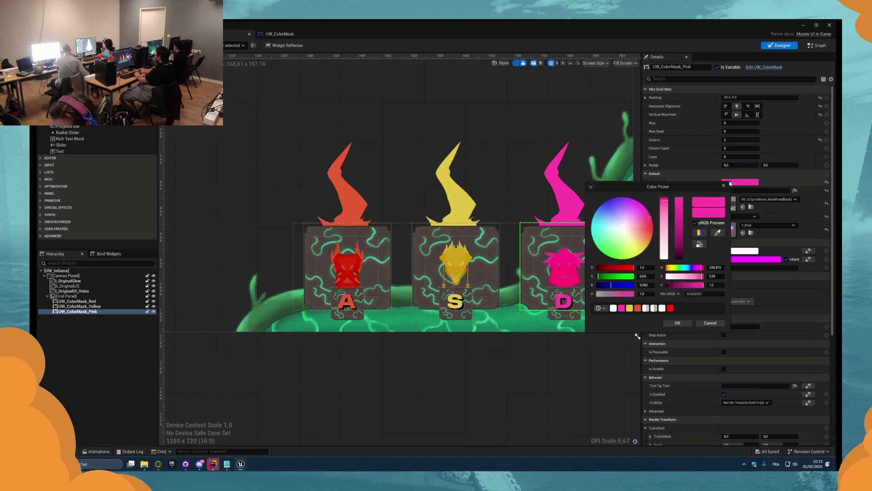
left_click(710, 323)
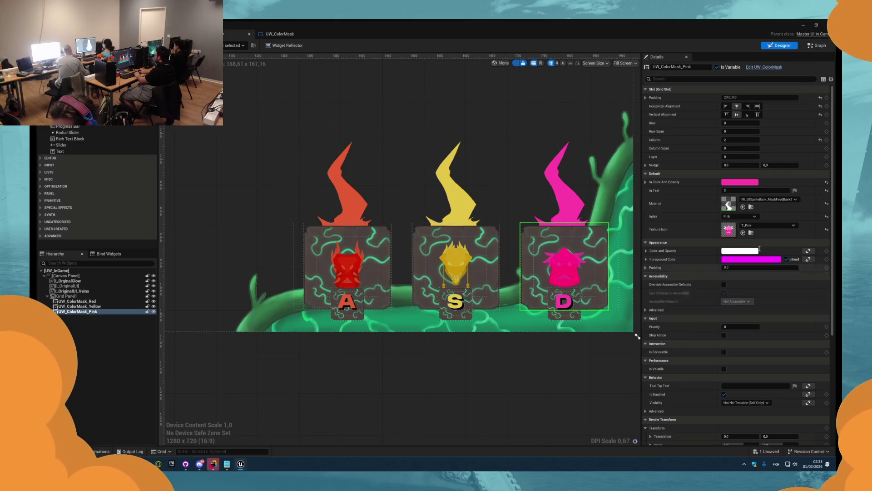
left_click(817, 45)
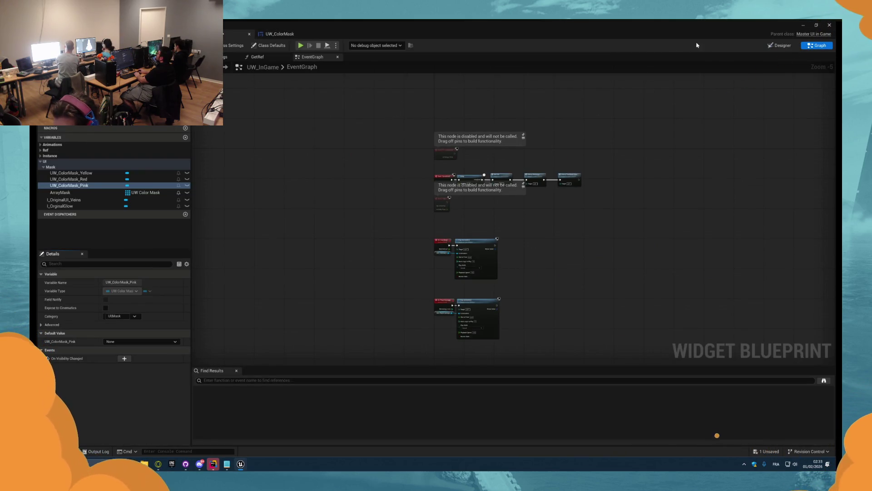
Step: Wire Event Pre Construct straight to SetText and remove the I_Mask colour-setting nodes
left_click(783, 45)
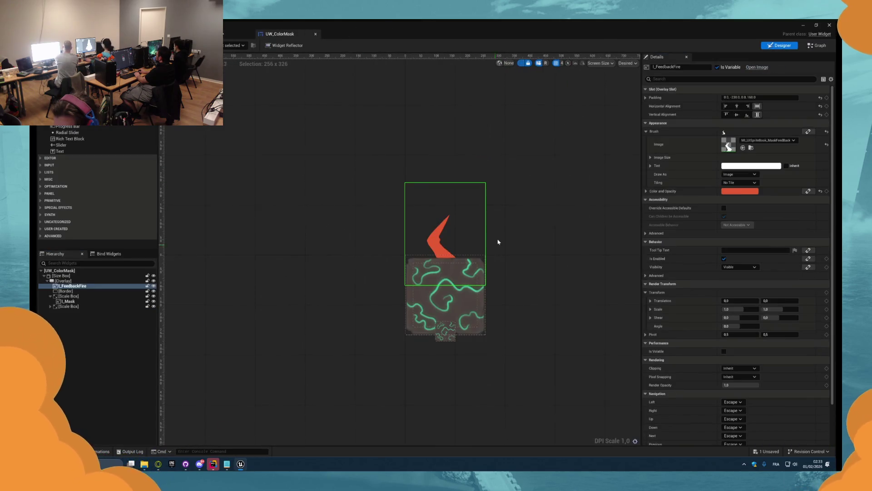
left_click(817, 45)
mouse_move(276, 145)
left_mouse_down()
mouse_move(468, 144)
mouse_move(452, 147)
left_mouse_up()
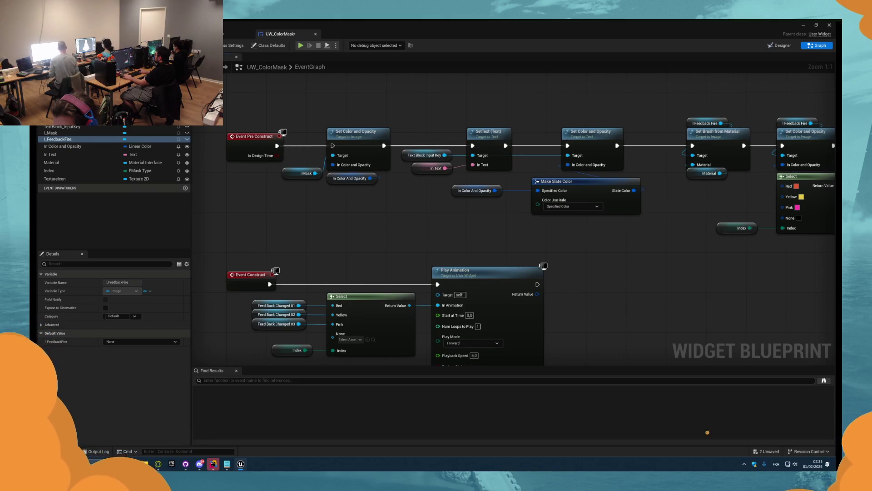
left_click(236, 34)
scroll(440, 258, "up", 4)
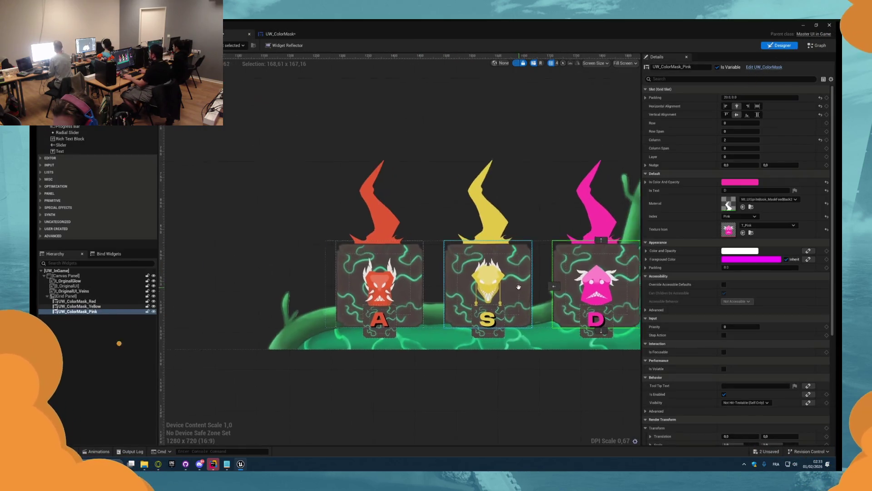
scroll(519, 287, "up", 1)
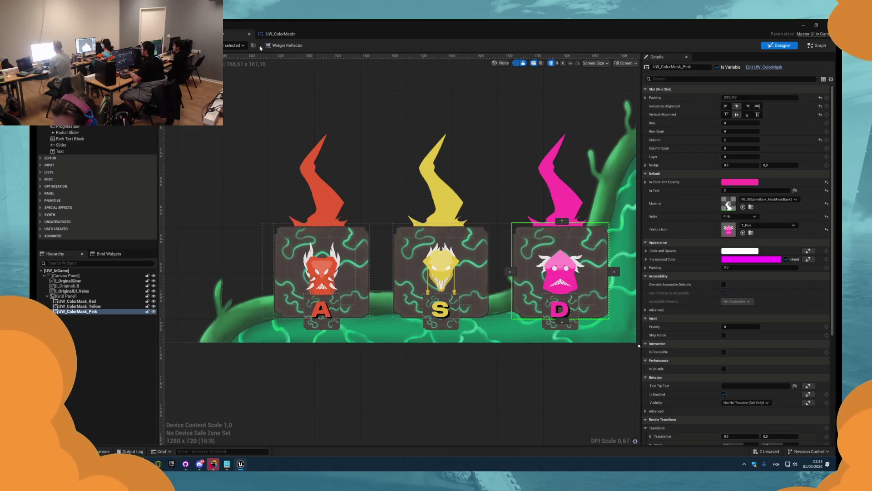
left_click(291, 35)
key("ctrl+z")
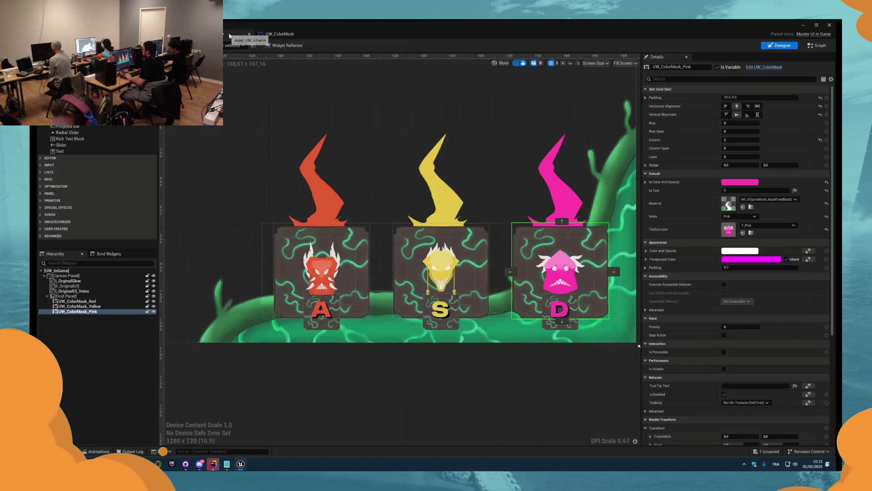
left_click(236, 34)
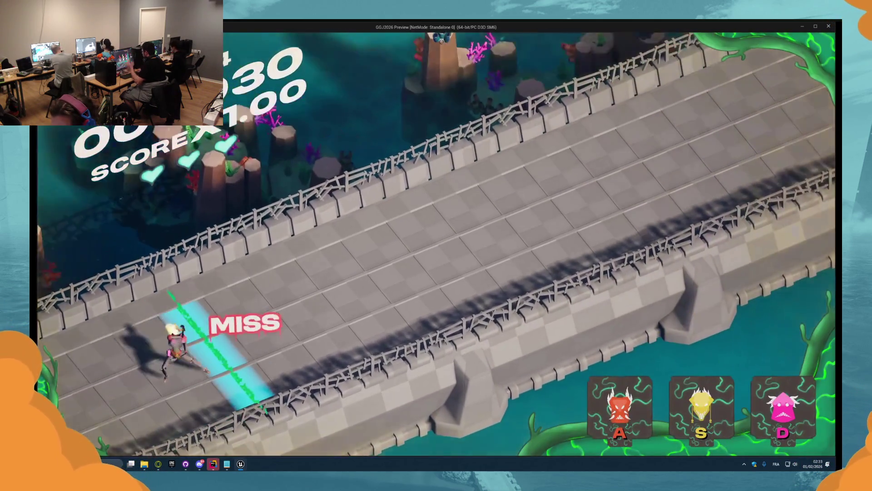
Step: Stop the game preview after checking the A, S and D tiles, then switch to GitHub Desktop
key("Escape")
left_click(224, 35)
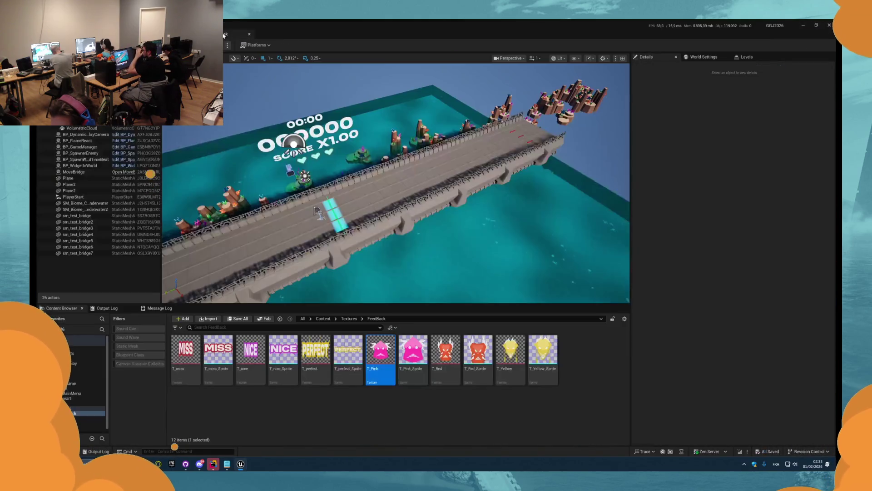
left_click(199, 463)
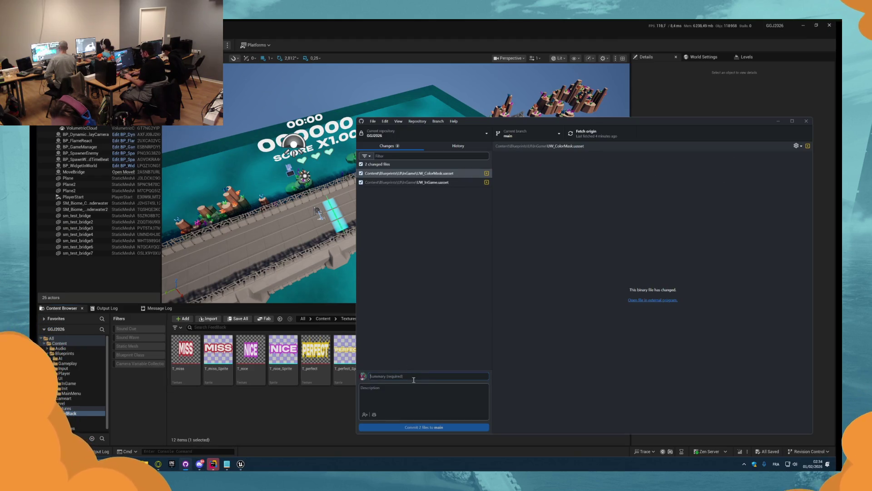
Step: Enter the commit summary 'Implement Sprite Feedback on Mask', fetch origin, and return to Unreal
type("Implement Sprite Feedback on")
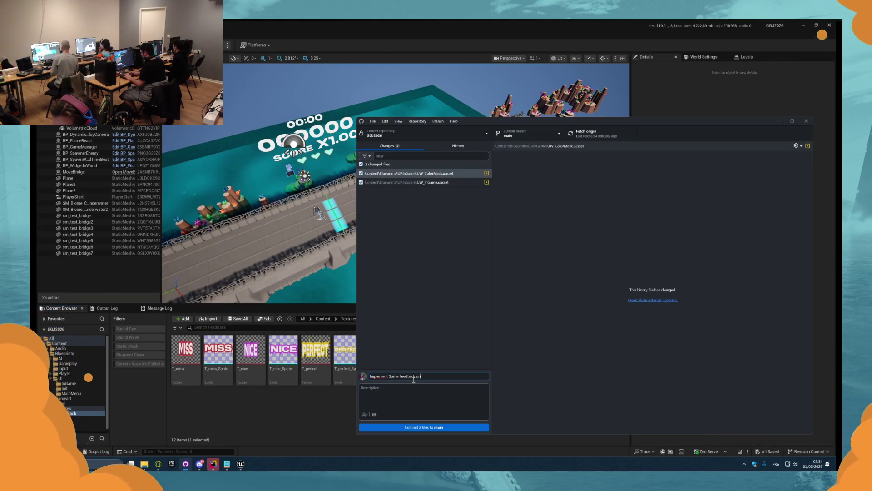
left_click(592, 138)
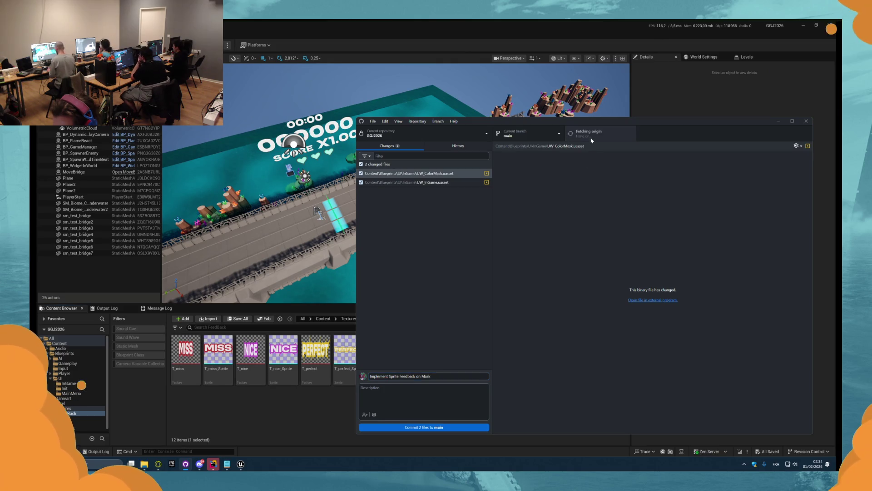
left_click(498, 24)
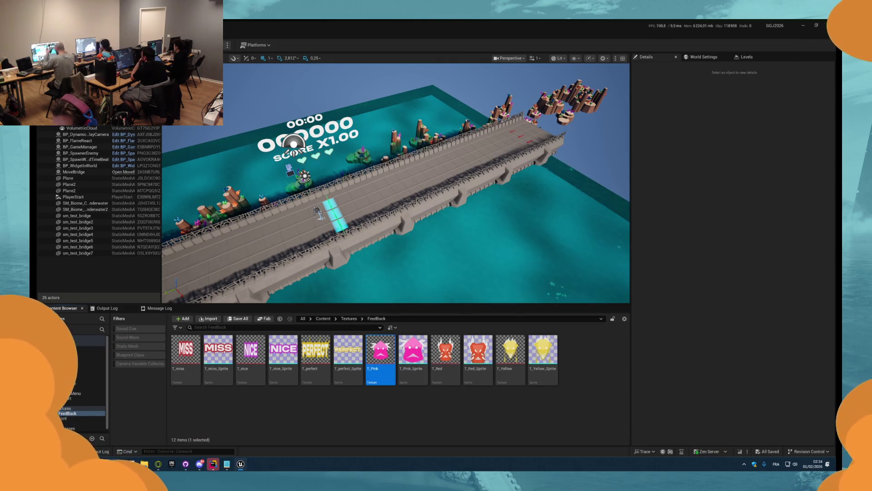
Step: Close Unreal, catch up on Discord's #concept channel and live stream, then reopen GitHub Desktop's pending changes
key("alt+F4")
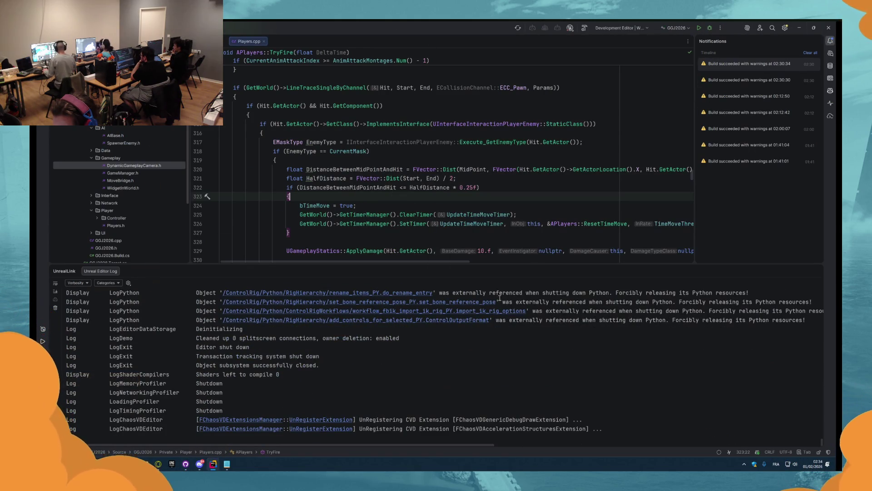
left_click(203, 464)
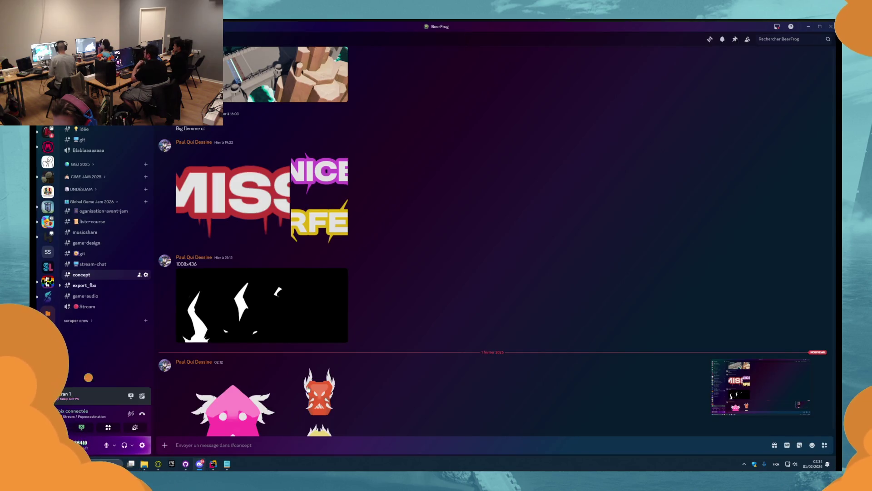
scroll(460, 399, "down", 3)
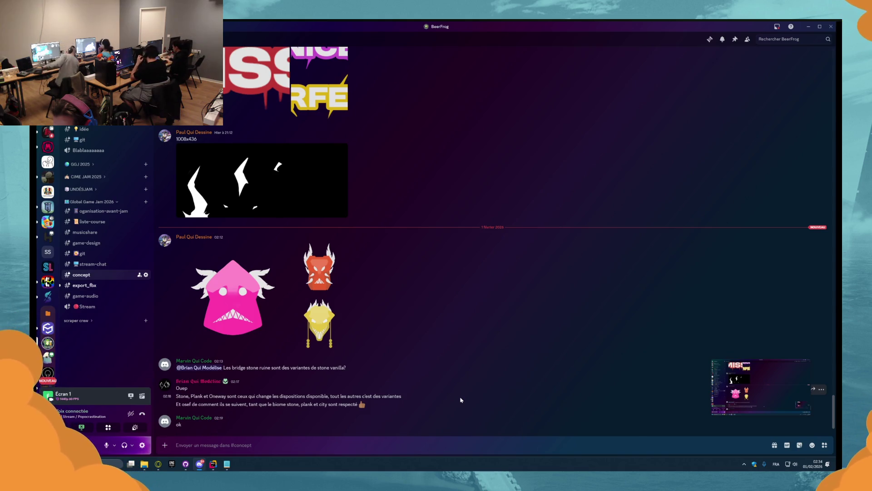
left_click(737, 367)
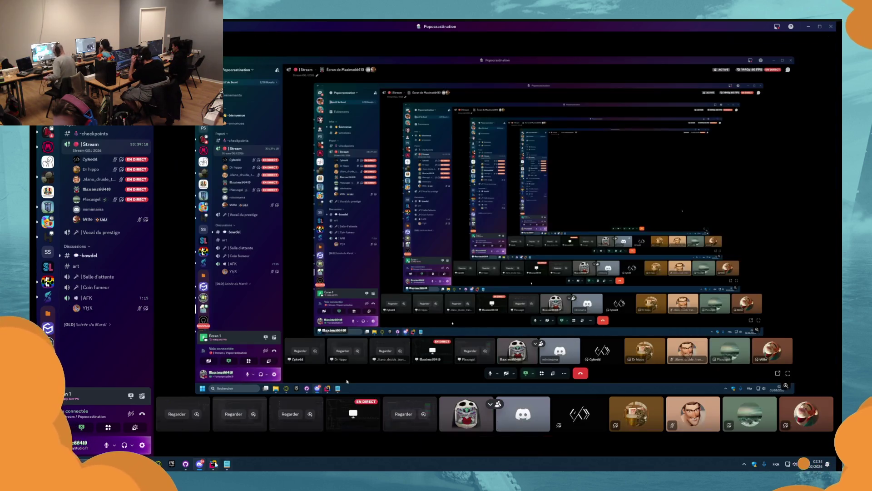
left_click(185, 464)
left_click(185, 464)
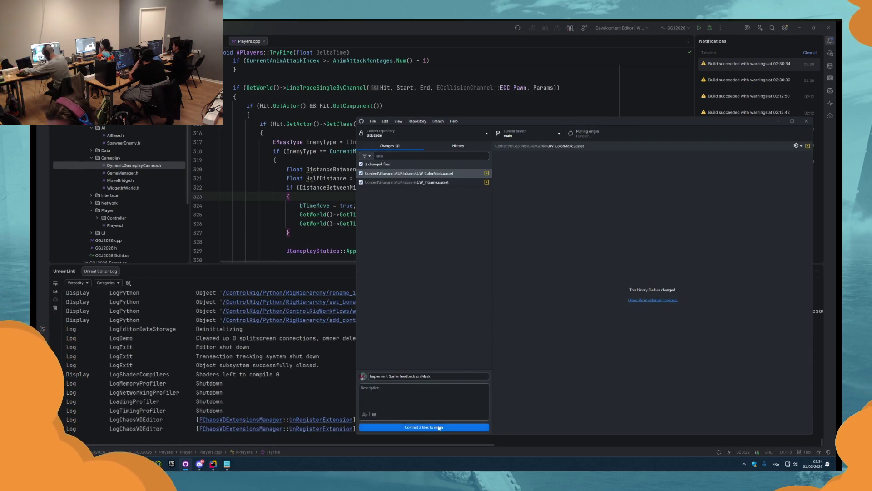
Step: Commit both widget files to main, check the new commit in History, then refresh Rider's project files
left_click(465, 428)
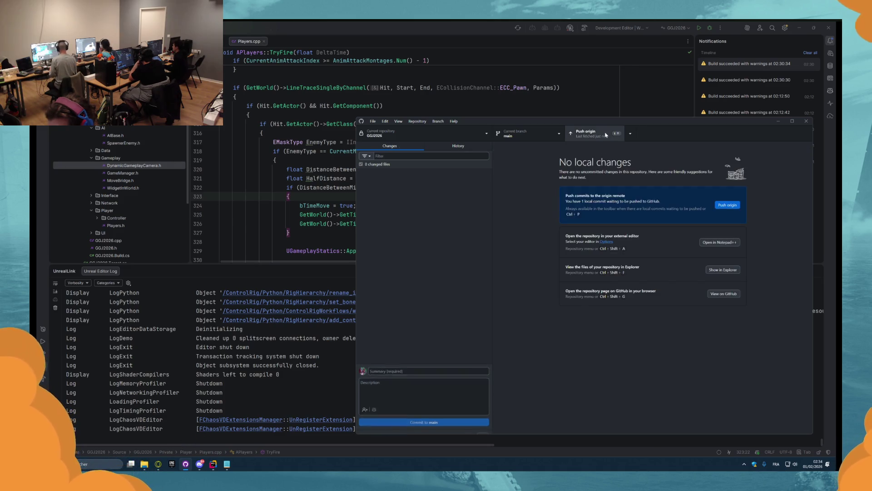
left_click(458, 146)
left_click(418, 188)
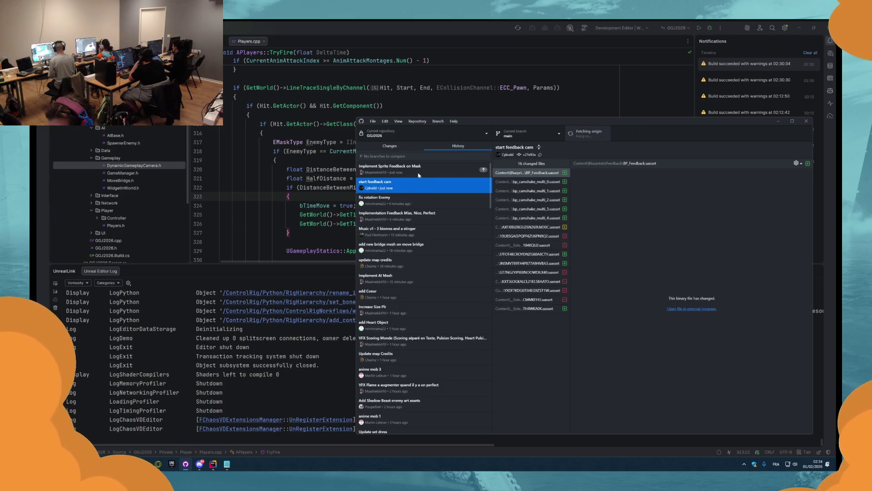
left_click(454, 167)
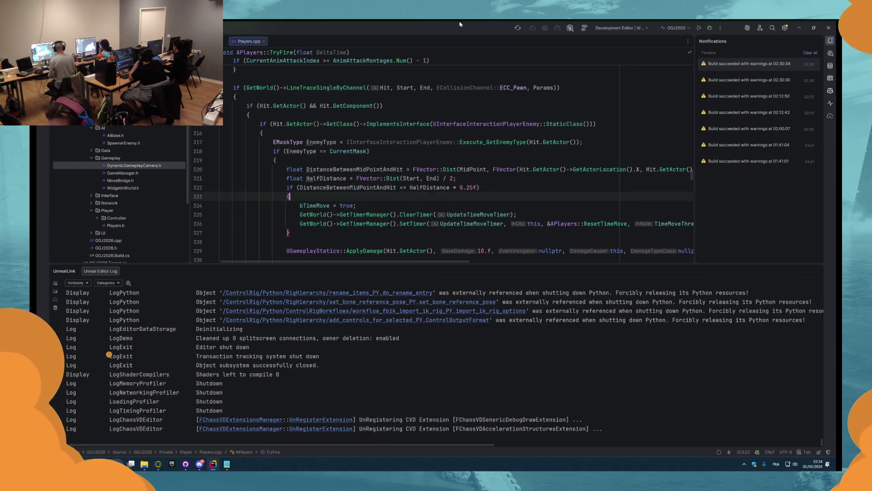
key("alt+Tab")
left_click(518, 28)
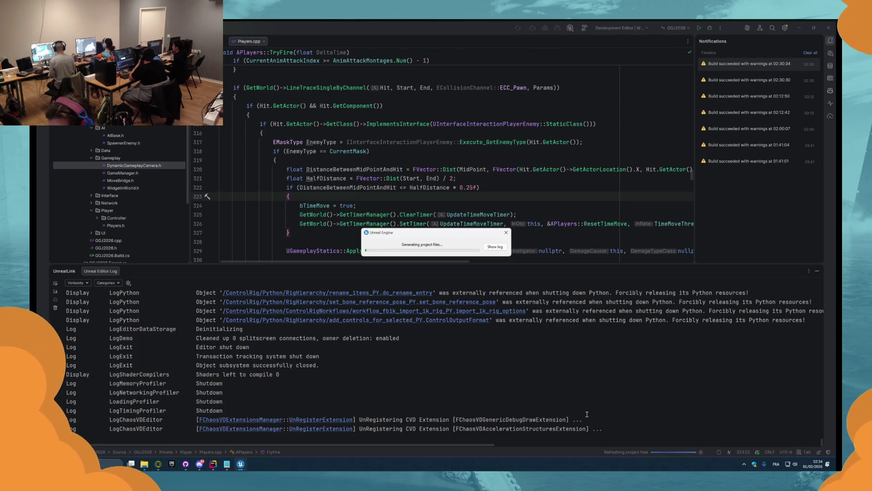
Step: Review the project file generation log and the hit-distance block on lines 320–327
left_click(494, 246)
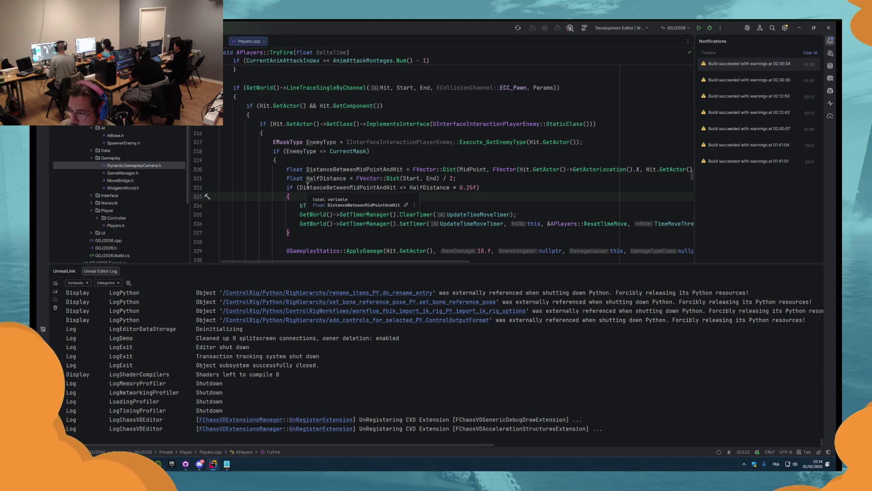
left_click(287, 169)
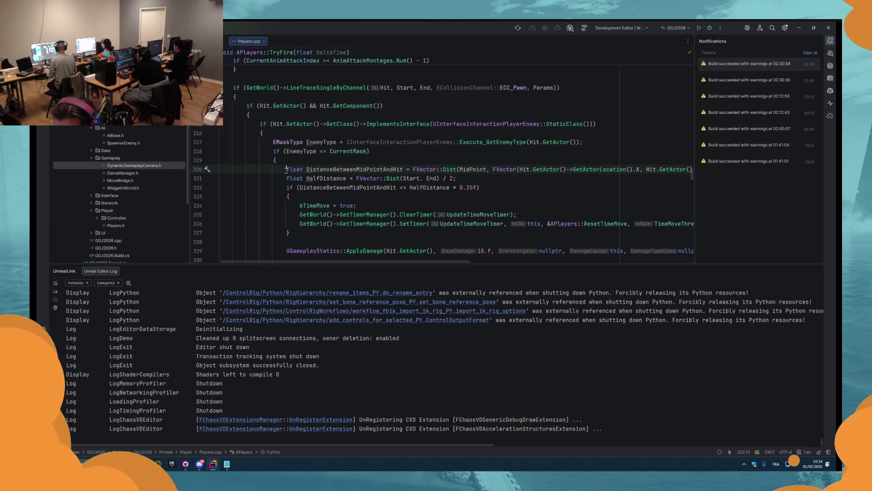
left_click(292, 236)
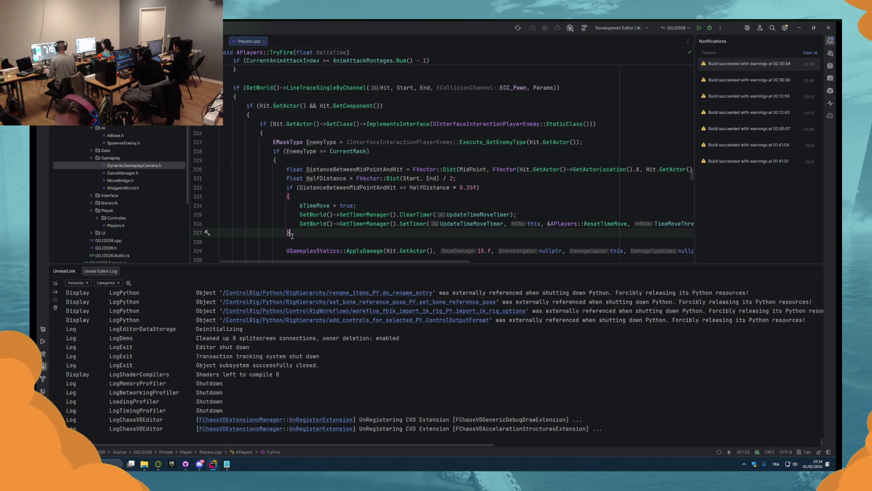
left_click_drag(283, 229, 215, 170)
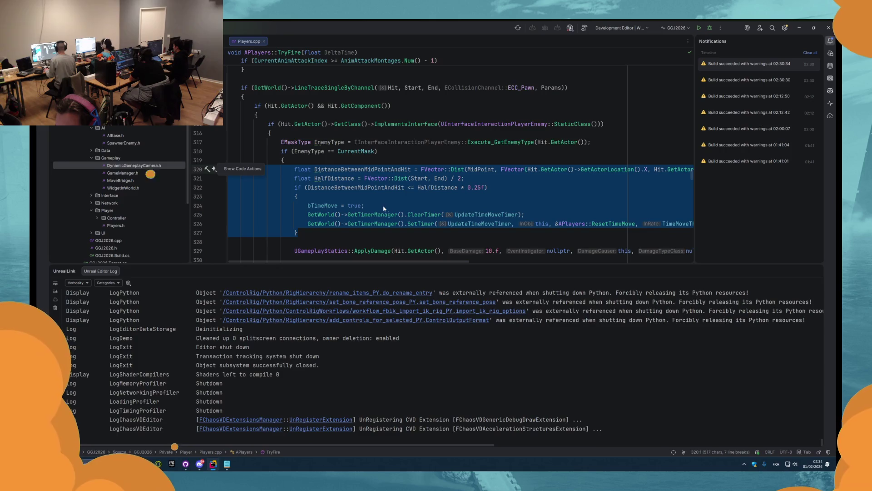
left_click(318, 196)
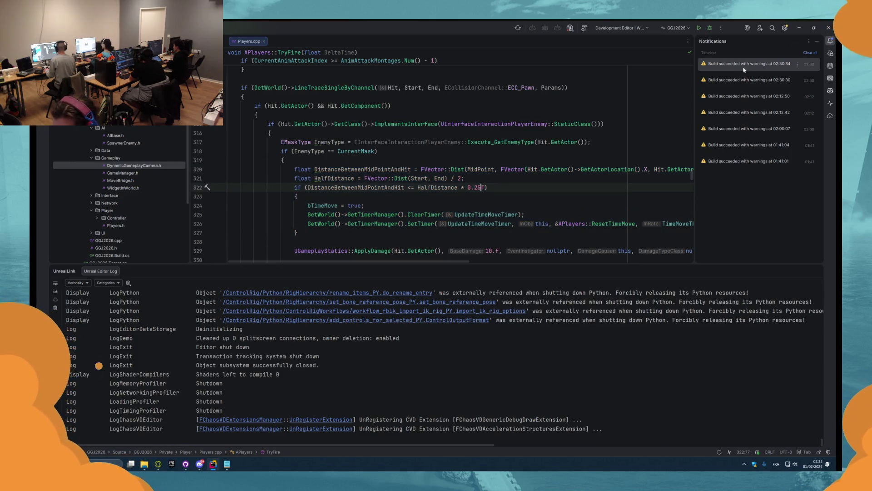
Step: Clear the build notifications and step through every bTimeMove match in the file
left_click(816, 53)
left_click(816, 41)
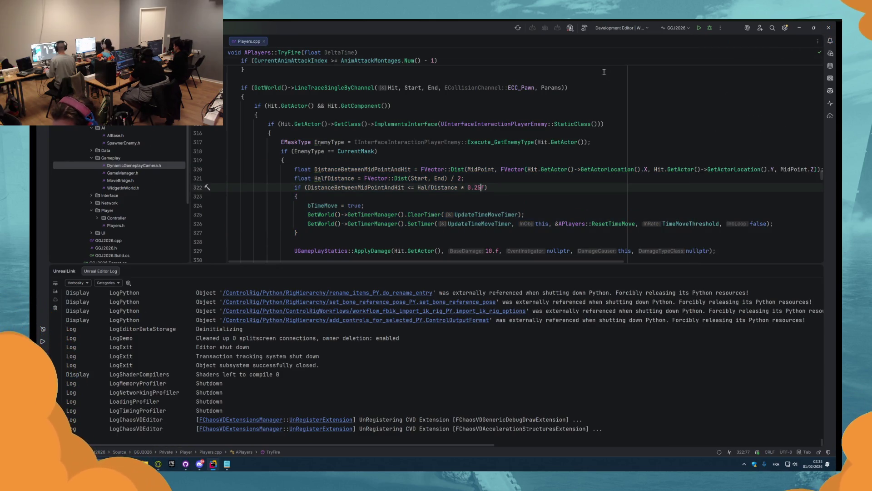
double_click(340, 206)
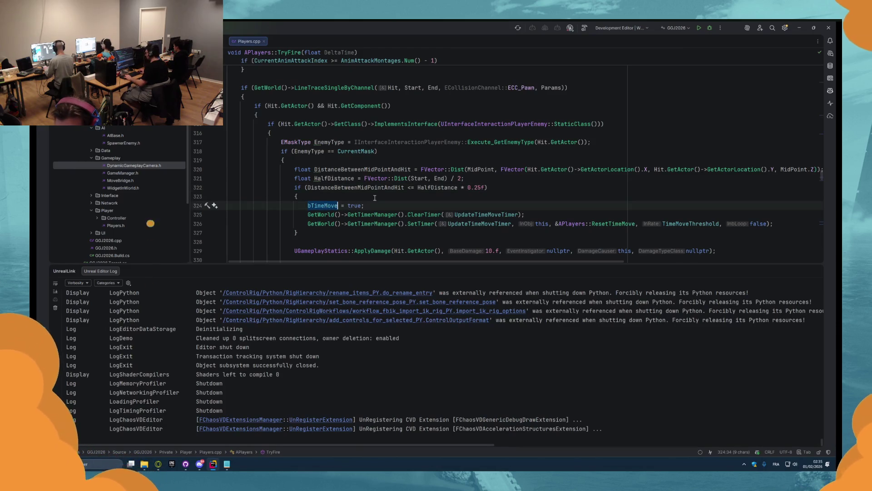
key("ctrl+f")
key("Return")
key("Return")
key("Return")
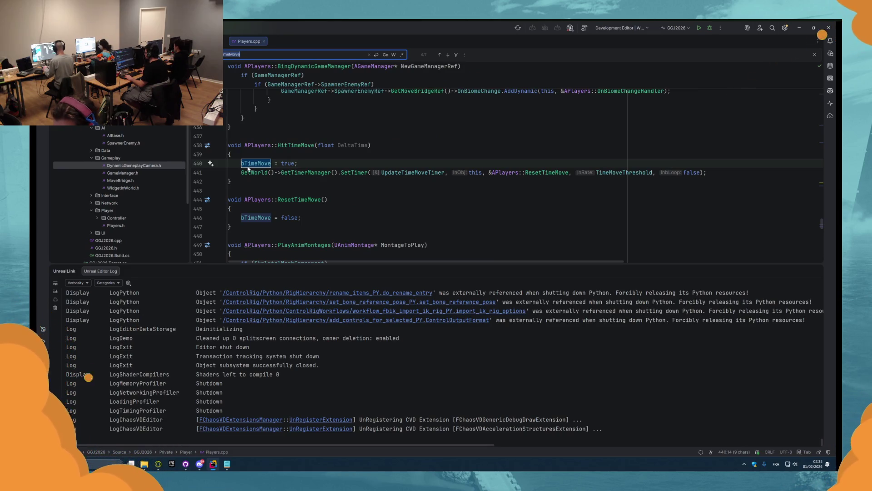
left_click(241, 164)
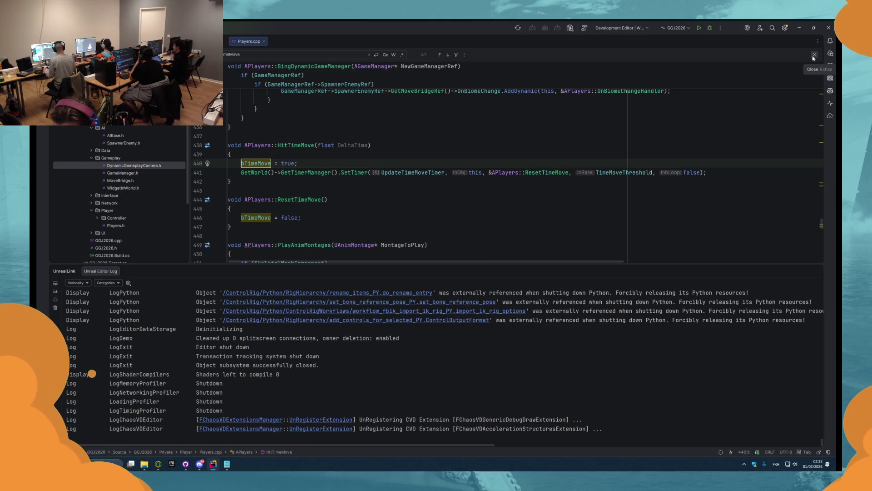
left_click(813, 55)
Step: Check and close the Players.h header, keep Rider open, and start the GGJ2026Editor build
scroll(448, 175, "up", 20)
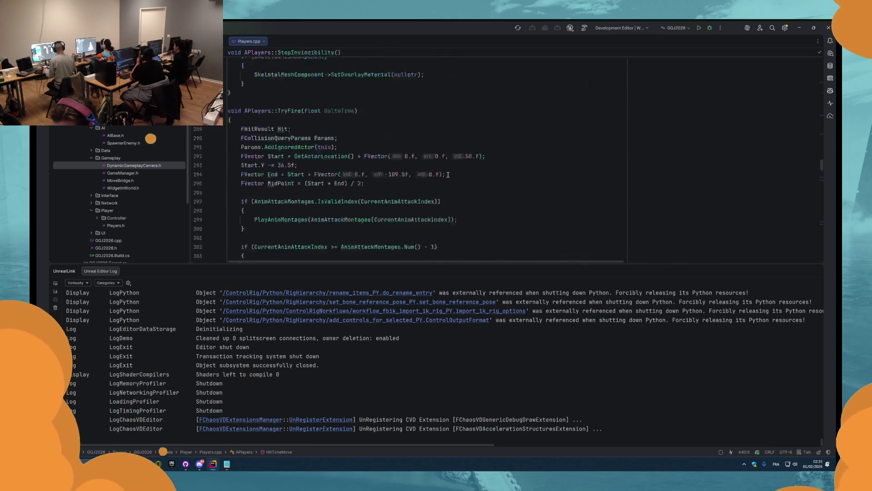
scroll(448, 174, "up", 15)
key("alt+o")
key("ctrl+F4")
left_click(829, 28)
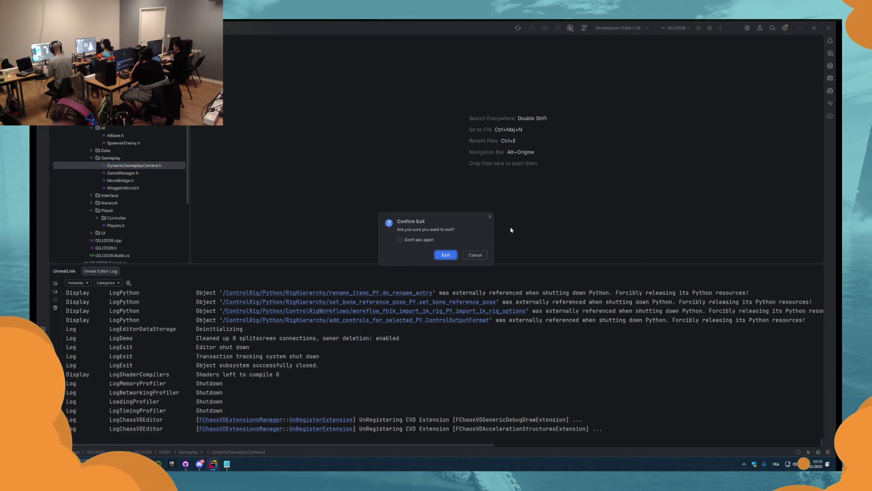
key("Escape")
left_click(585, 27)
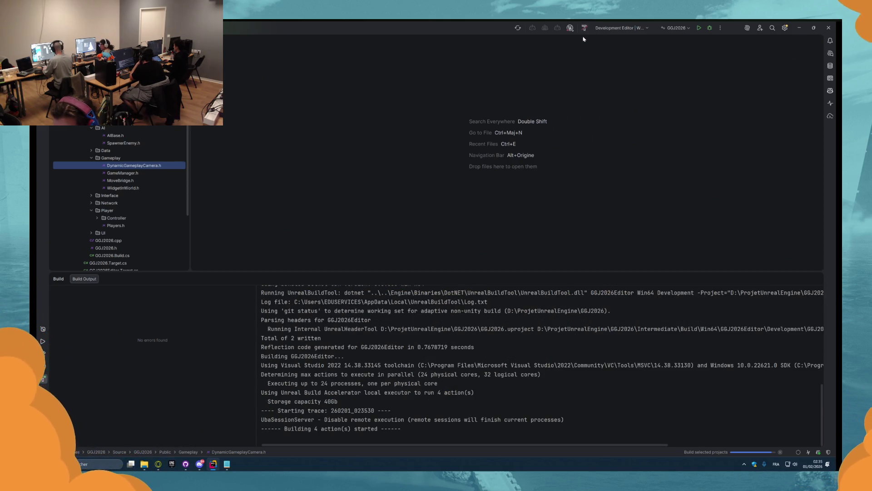
Step: Run the GGJ2026Editor build-and-launch, reopening Unreal Editor on the bridge level
left_click(699, 28)
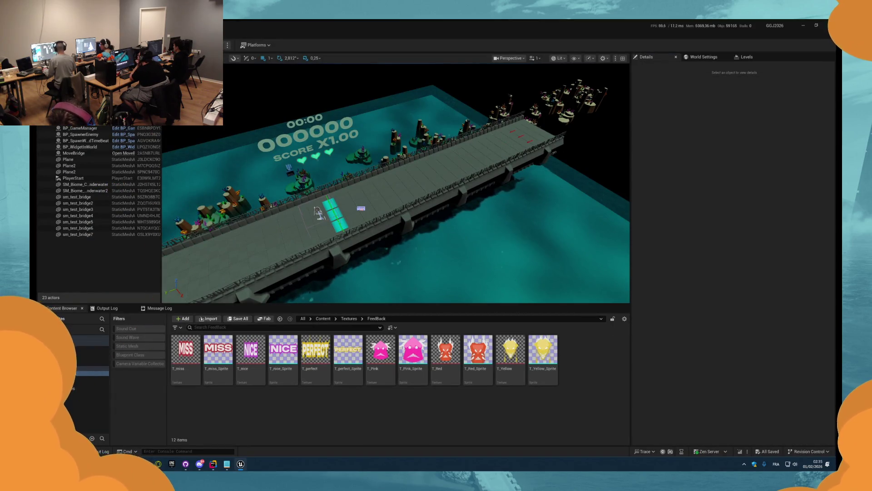
Step: Play, cancel on compile errors, and follow BP_Feedback's error to its Bind Event to On Heart Beat node
key("alt+p")
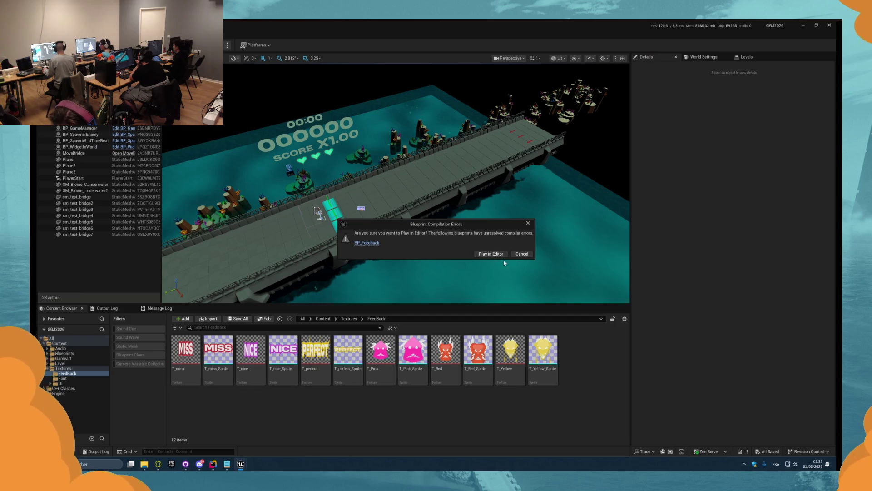
left_click(520, 254)
left_click(61, 308)
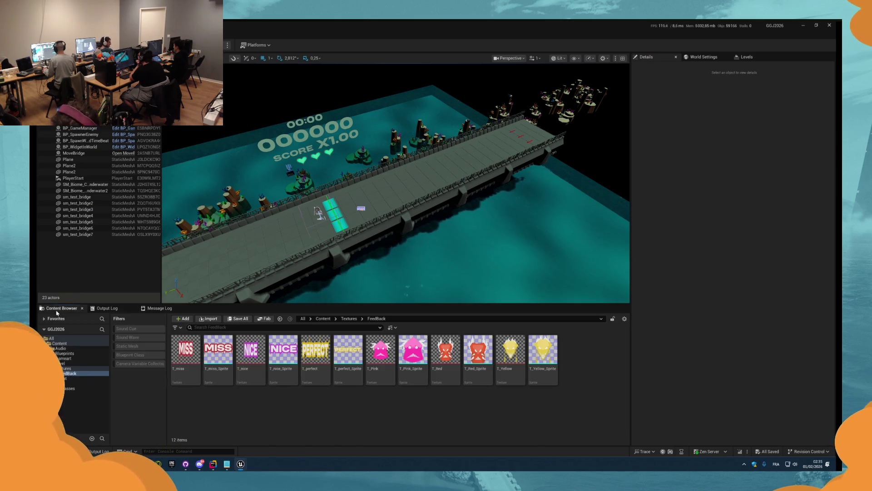
left_click(160, 308)
left_click(310, 321)
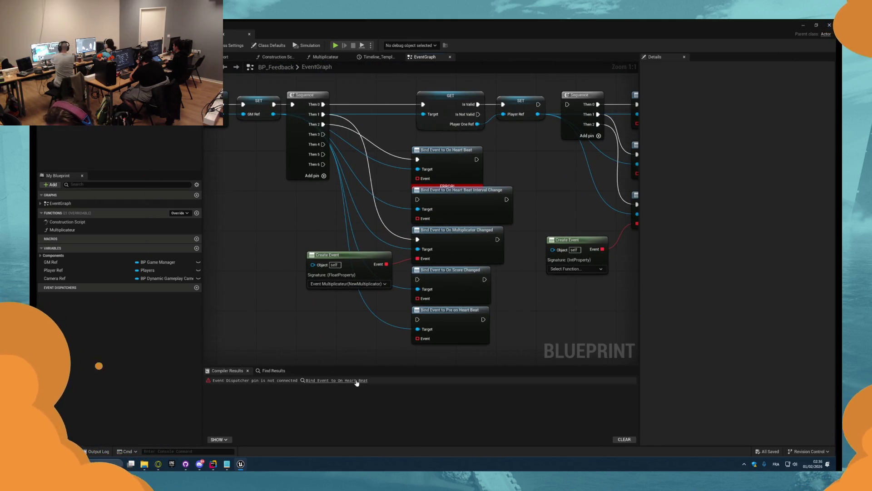
left_click(358, 384)
left_click(227, 36)
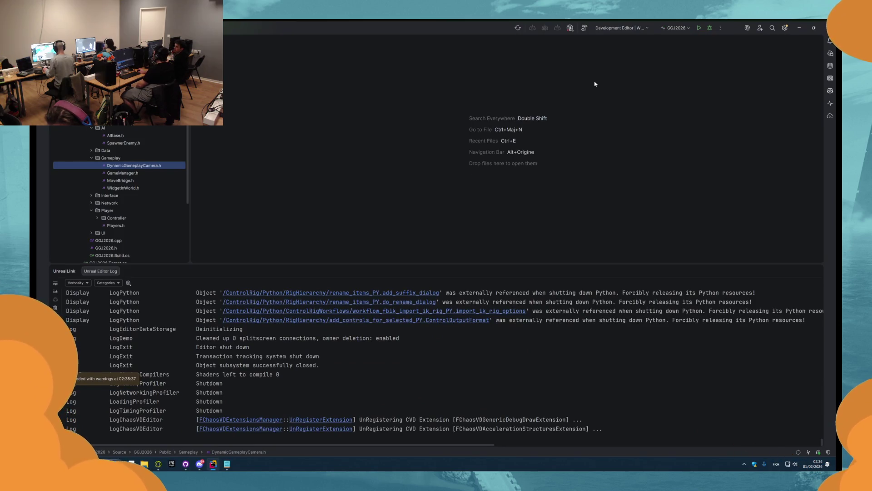
Step: Refresh project files, confirm the build output reads Succeeded, and bring up the Scoring Buffer notes
left_click(518, 28)
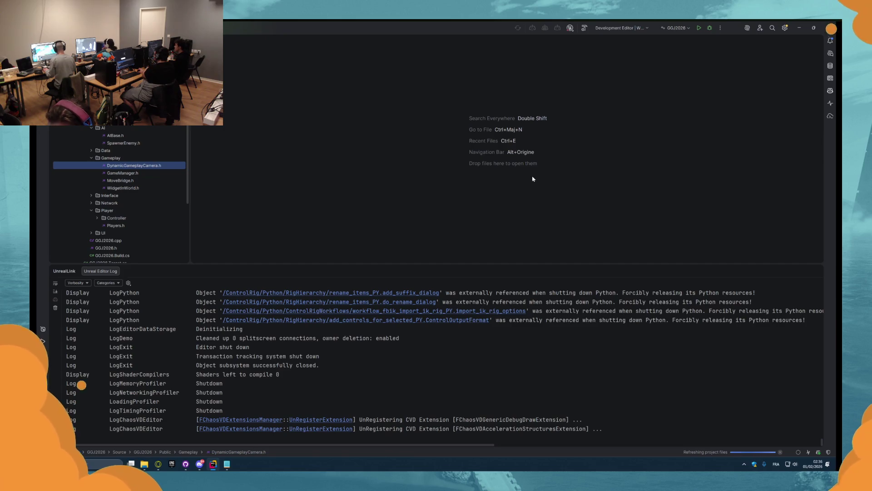
left_click(498, 249)
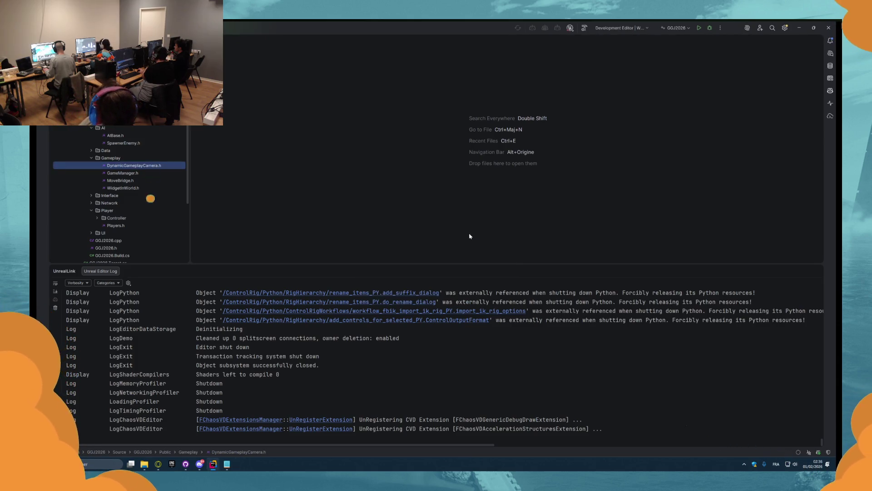
left_click(533, 27)
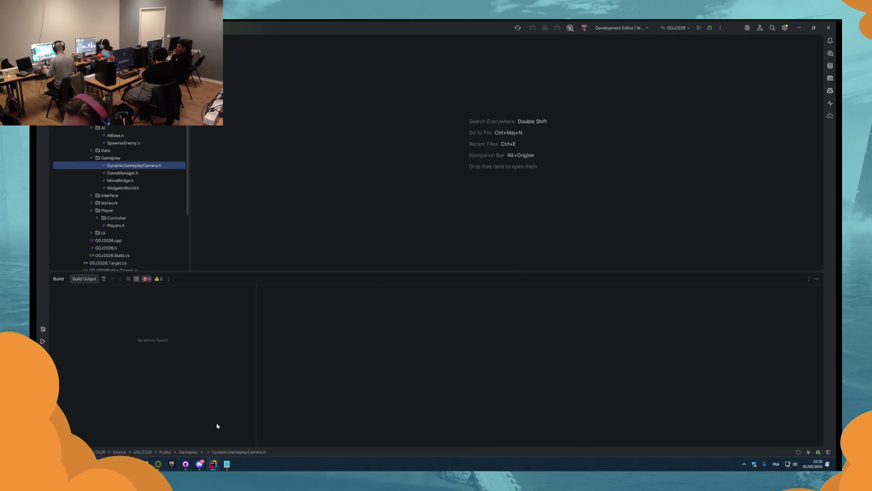
mouse_move(213, 465)
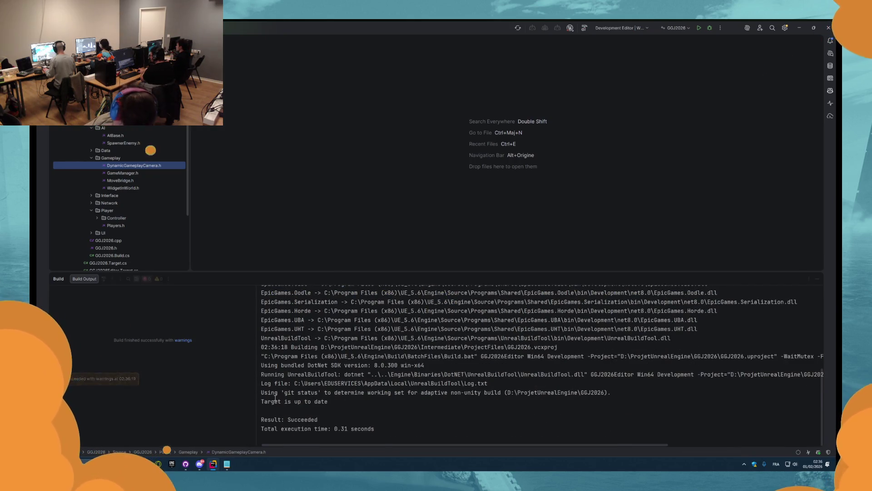
left_click(226, 463)
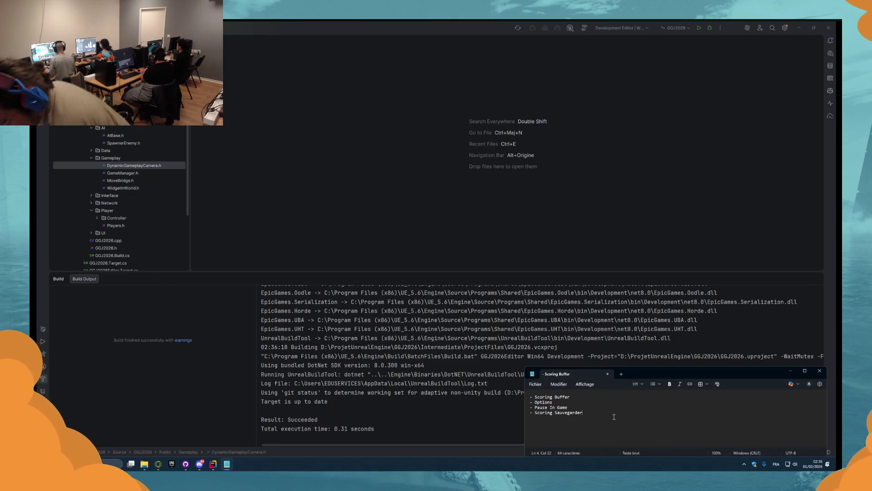
Step: Select all the Scoring Buffer text, close Notepad, and bring up the window switcher
key("ctrl+a")
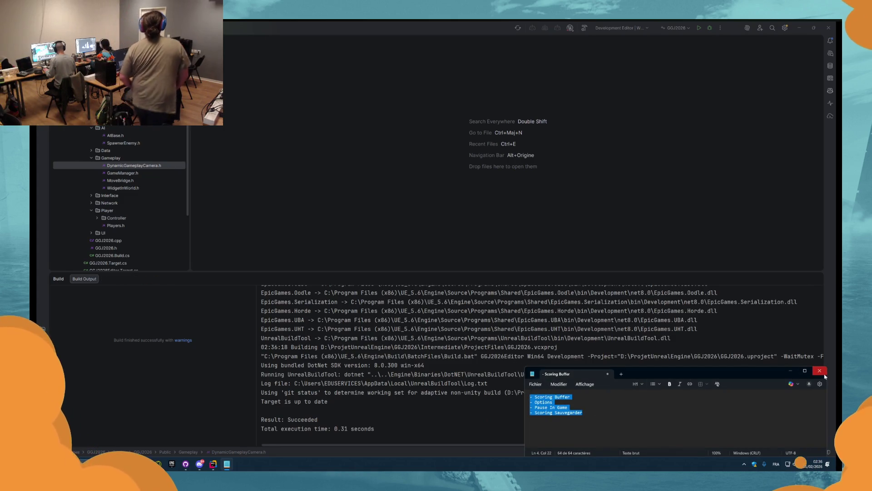
left_click(825, 374)
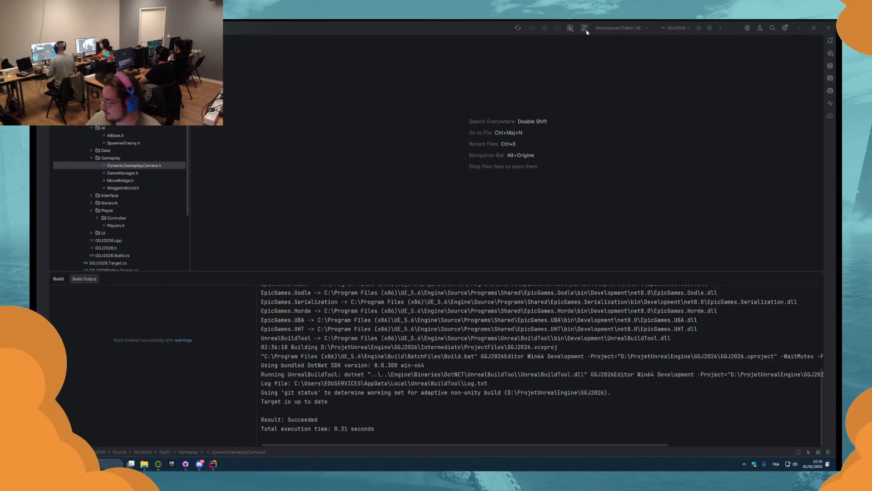
key("alt+Tab")
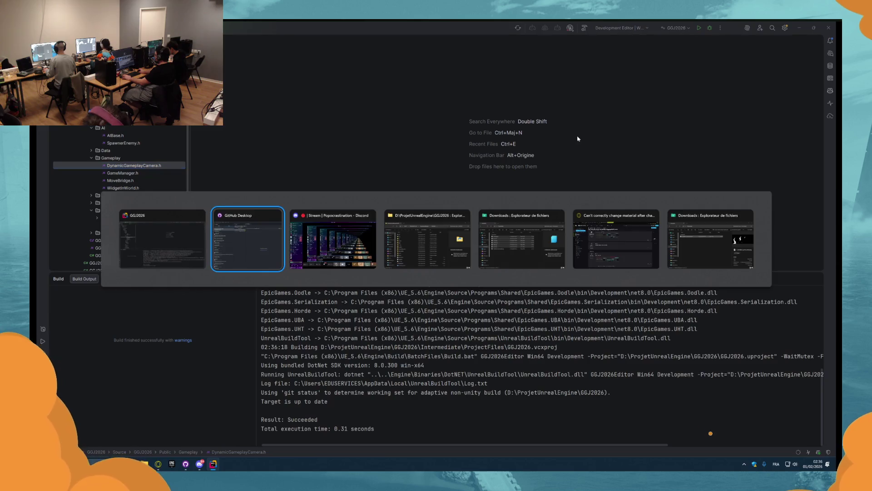
Step: Switch to GitHub Desktop and fetch origin for new commits
key("Tab")
key("shift+Tab")
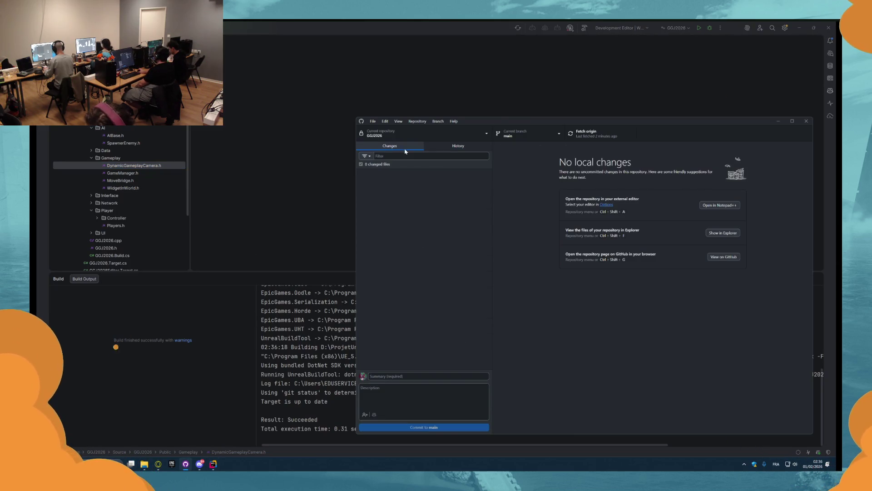
left_click(590, 133)
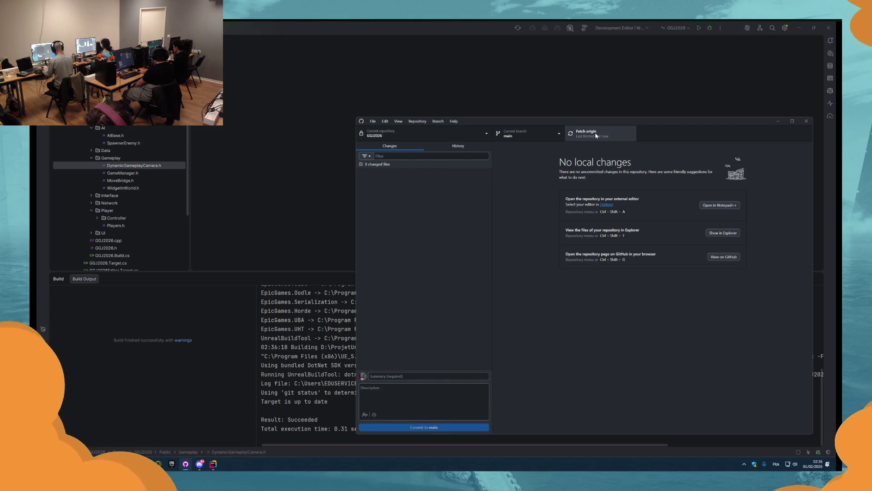
left_click(597, 136)
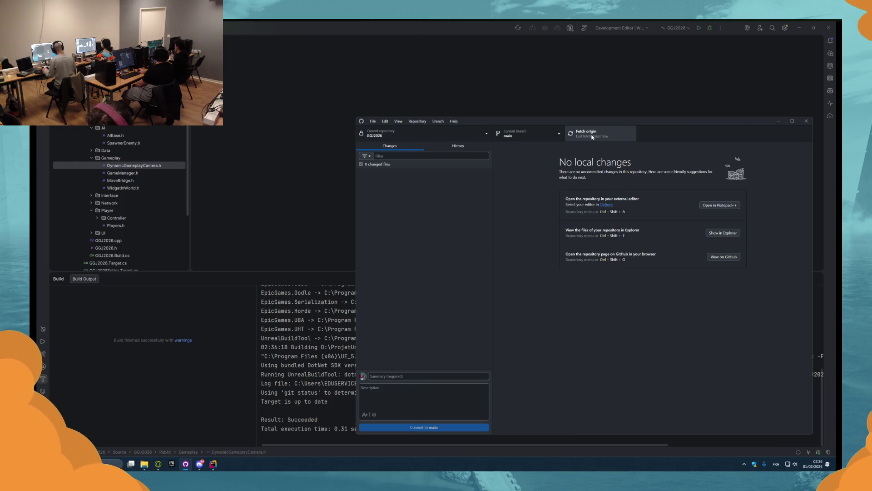
Step: Pull the 'feedback correct error' commit from origin, check it in History, and return to Rider
left_click(458, 146)
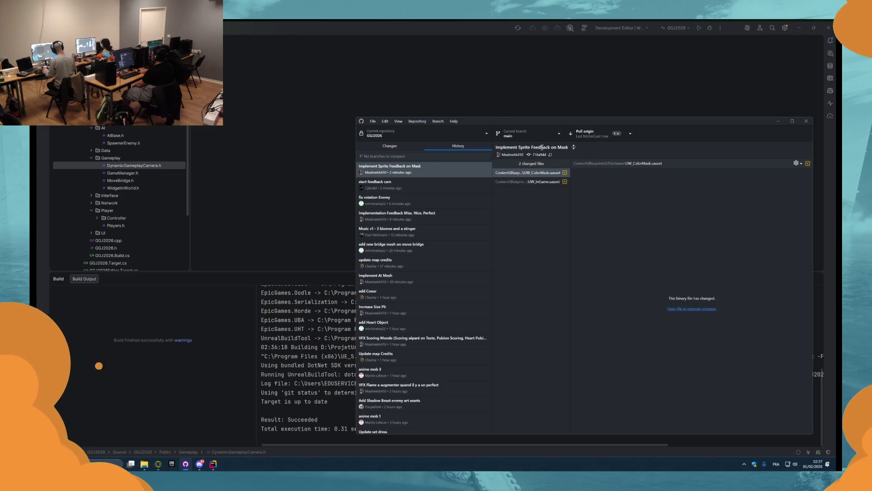
left_click(588, 133)
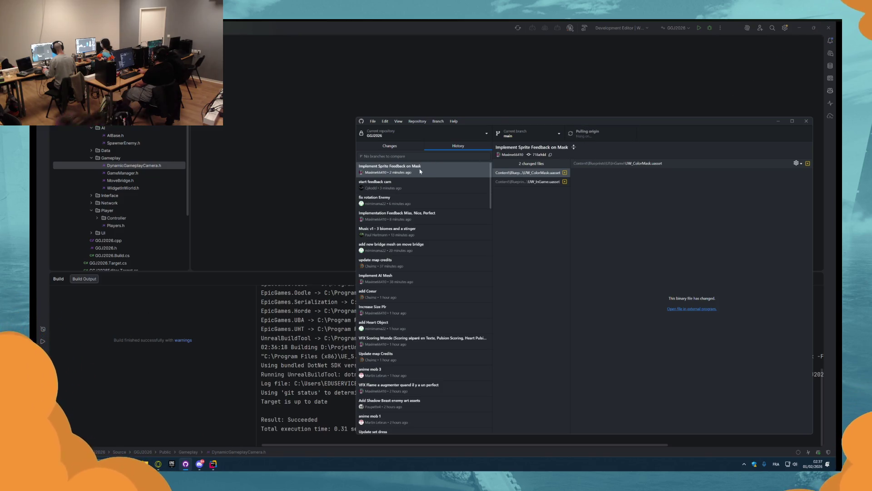
left_click(401, 169)
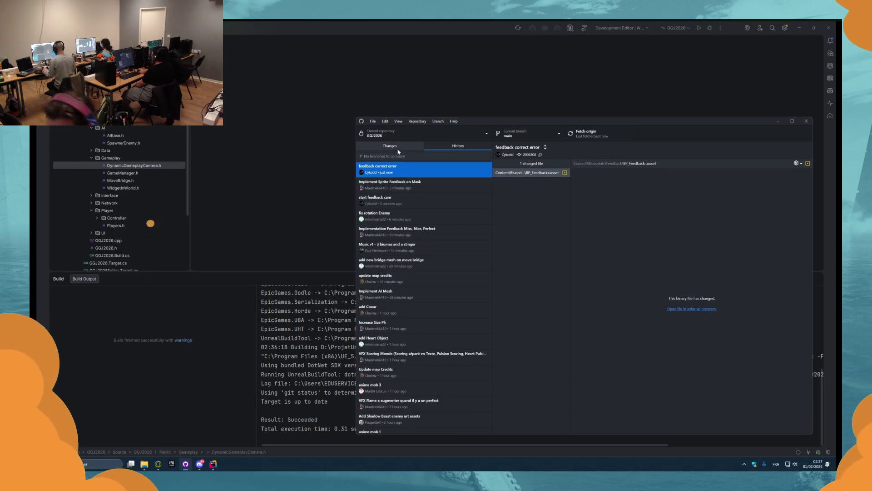
left_click(389, 146)
left_click(440, 74)
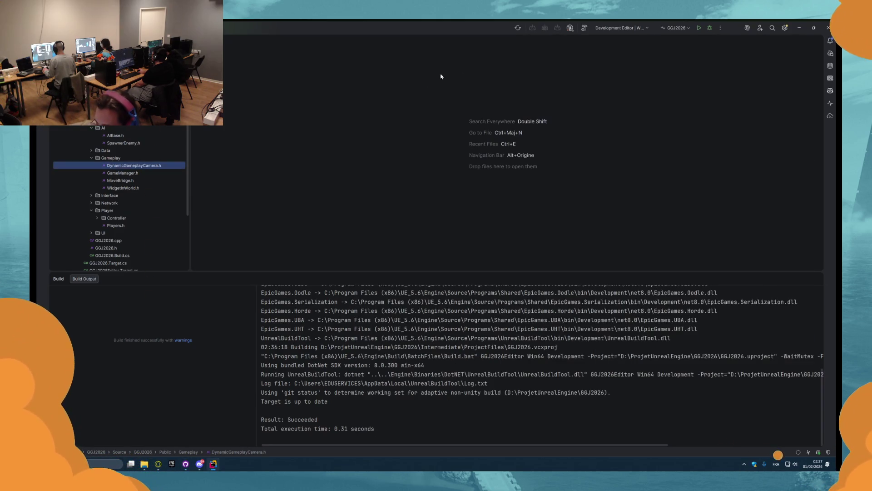
Step: Build the pulled changes in Rider, then launch Play In Editor on the bridge level with Alt+P
left_click(698, 27)
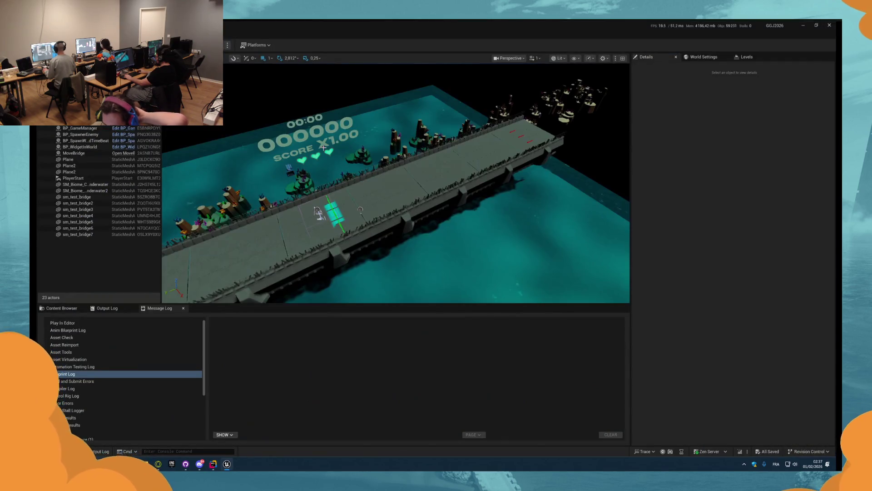
key("alt+p")
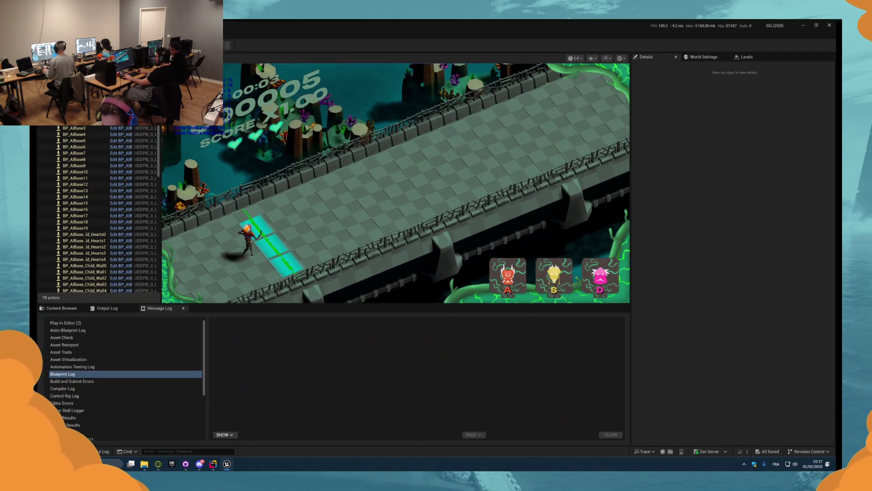
Step: Eject from the player with F8, fly the camera around the bridge, then stop the playtest
key("F8")
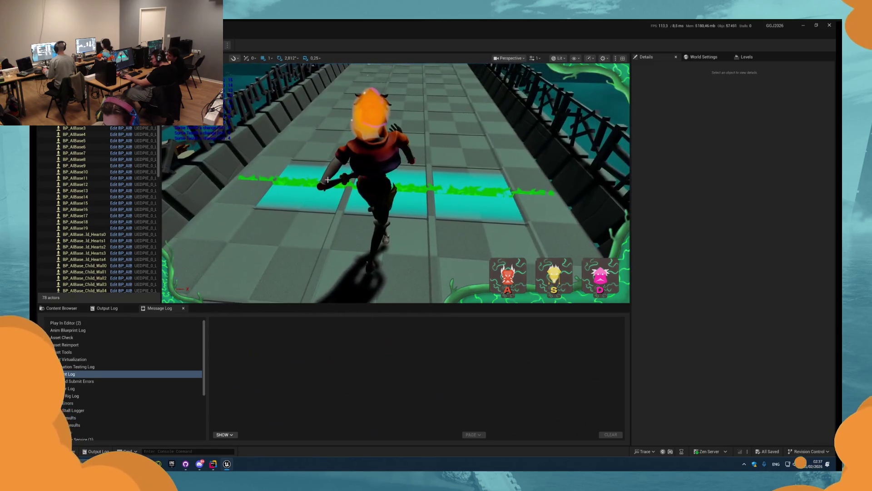
scroll(341, 177, "up", 5)
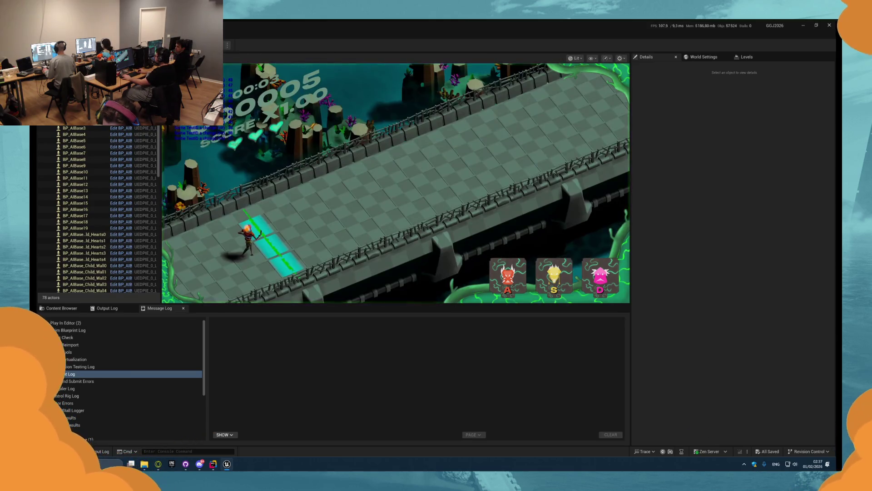
key("super")
key("super")
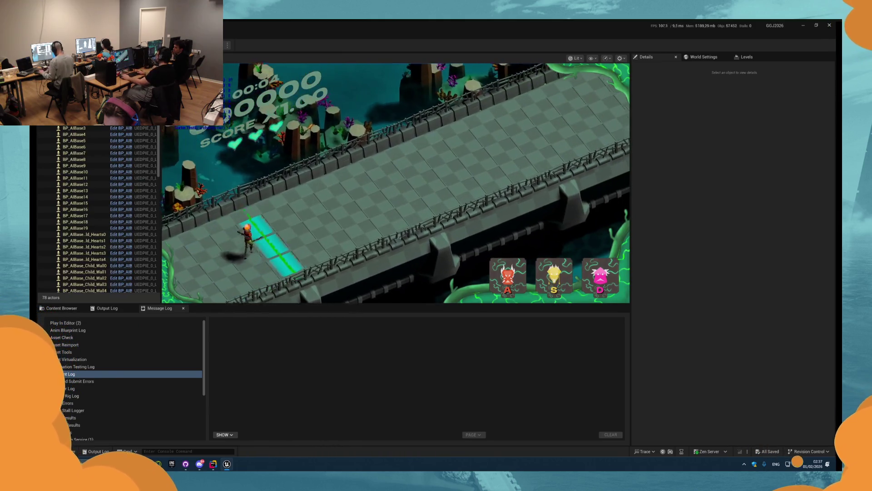
key("Escape")
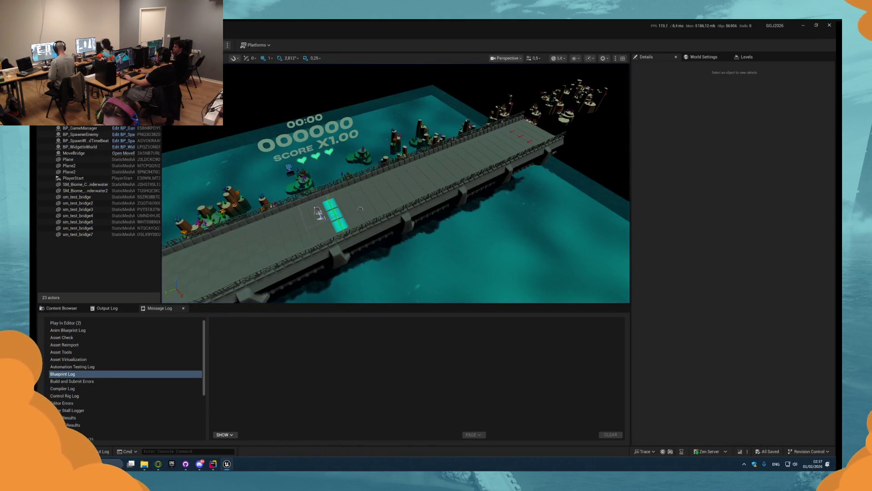
Step: Open the score widget's Blueprint, inspect its Text_Time component, then return to the level editor
right_click(293, 142)
left_click(335, 166)
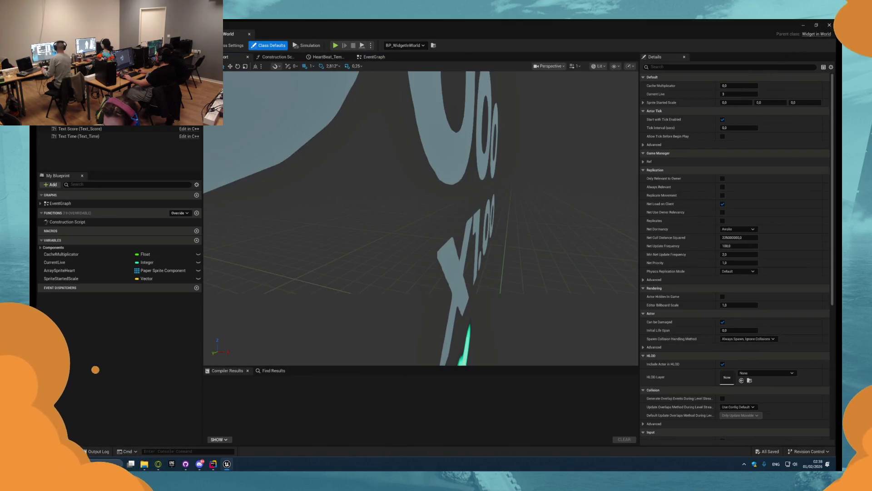
left_click(80, 128)
left_click(78, 137)
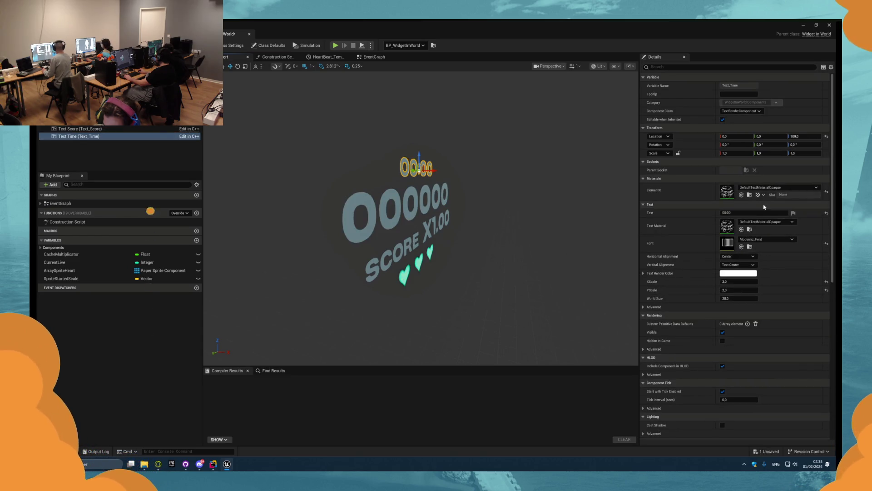
left_click(829, 25)
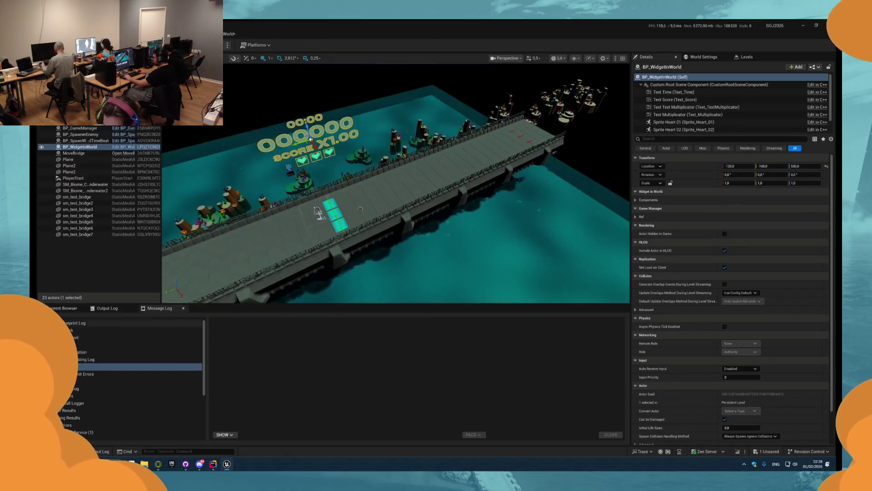
Step: Browse the Content Browser to the Gameart > Materials folder
left_click(64, 308)
left_click(61, 364)
double_click(64, 358)
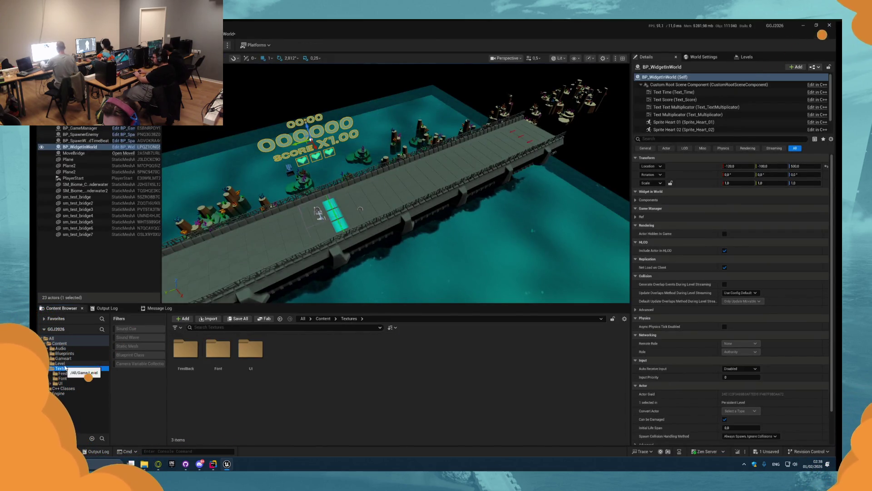
left_click(67, 378)
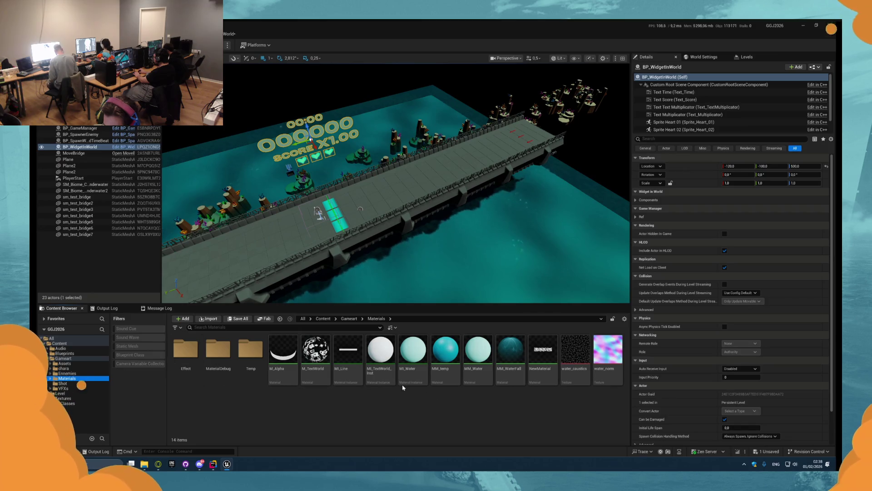
Step: Create a material instance of M_TextWorld named MI_TextWorld_Emissive, then open M_TextWorld
right_click(320, 349)
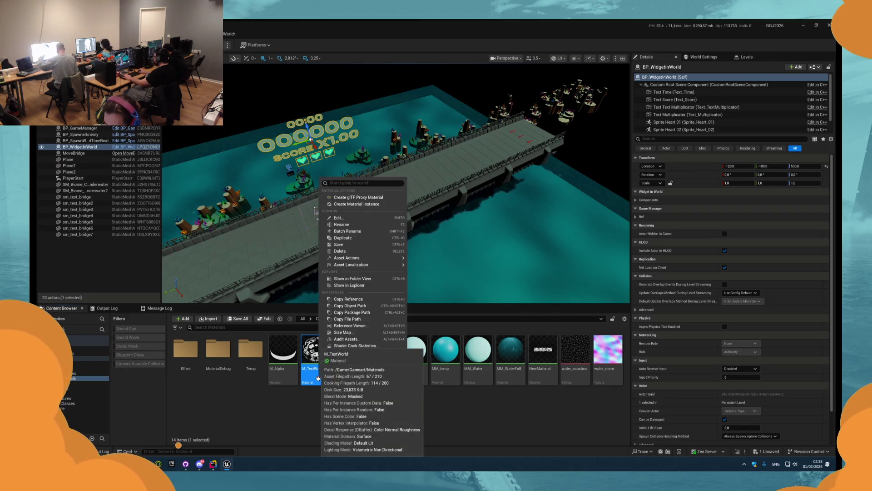
left_click(376, 204)
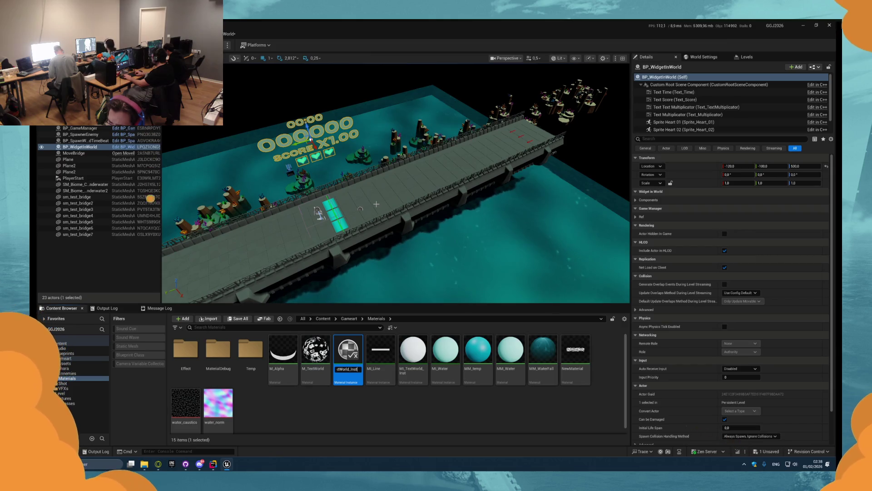
key("alt+shift")
key("Home")
key("Right")
type("I")
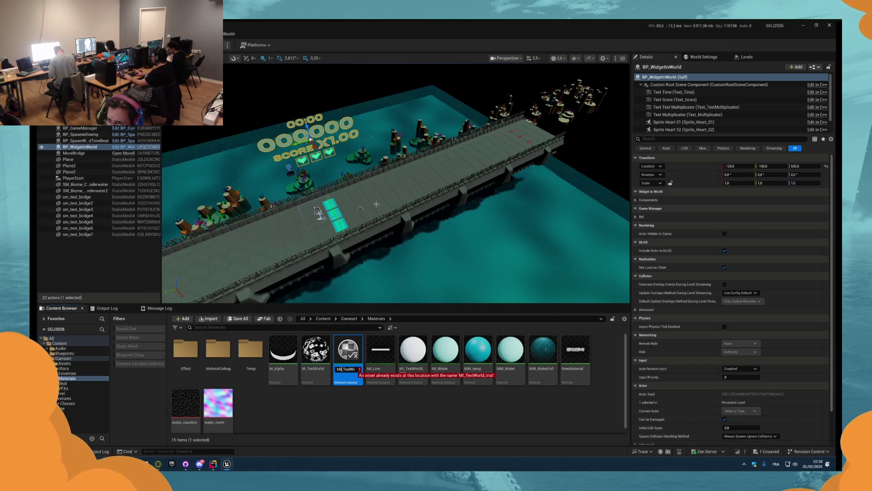
key("BackSpace")
key("BackSpace")
key("BackSpace")
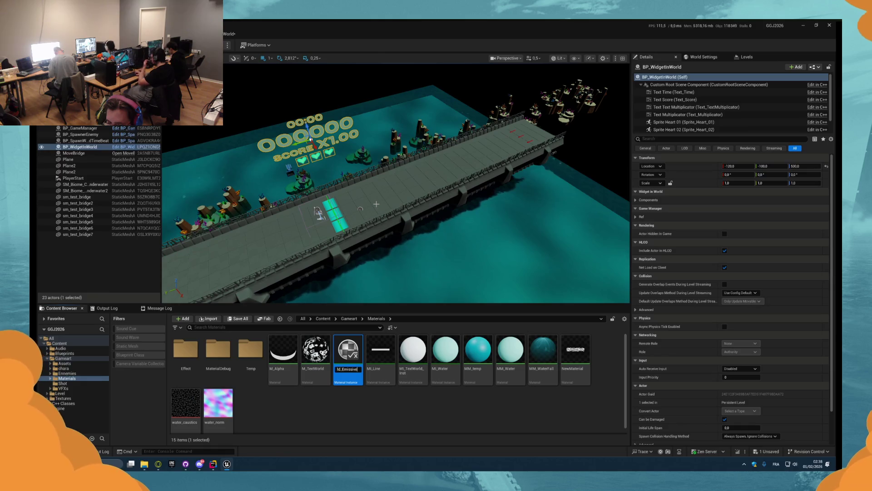
key("Return")
key("Left")
key("Return")
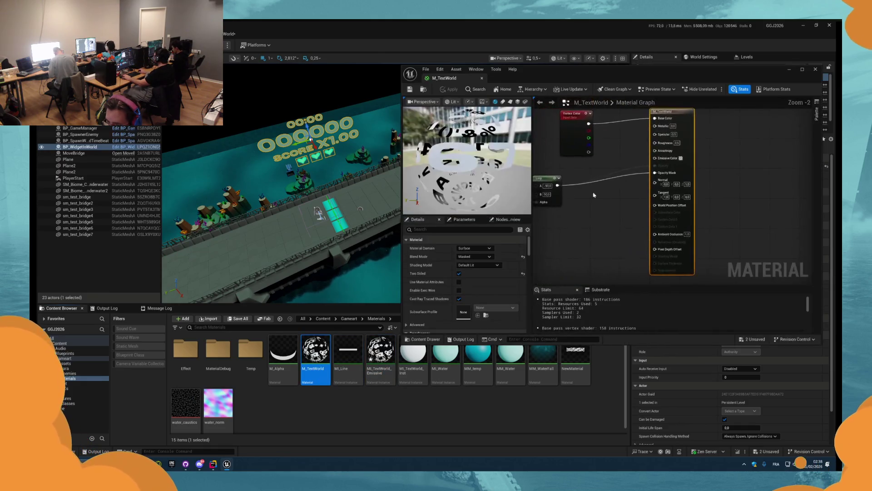
double_click(440, 77)
scroll(488, 219, "up", 2)
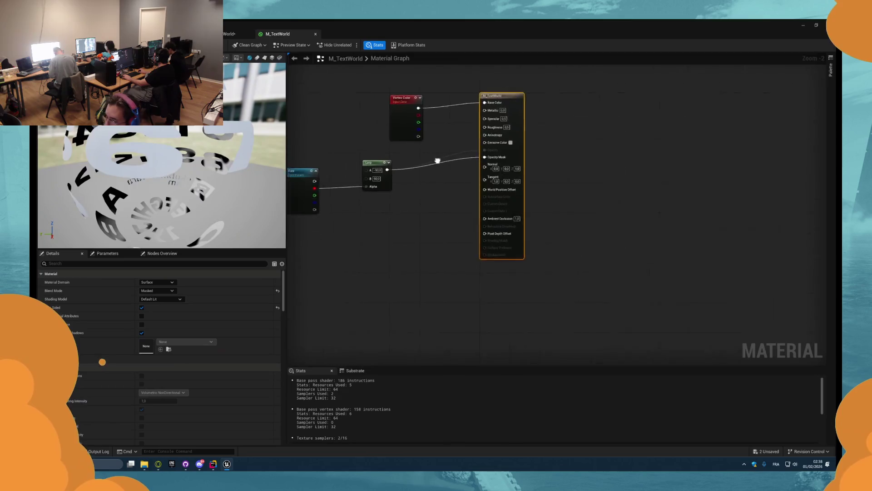
left_click_drag(461, 143, 382, 100)
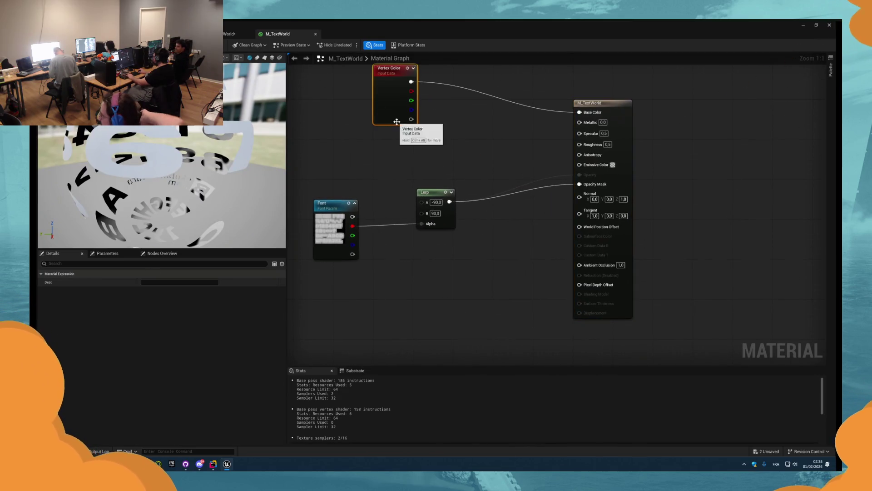
left_click(514, 170)
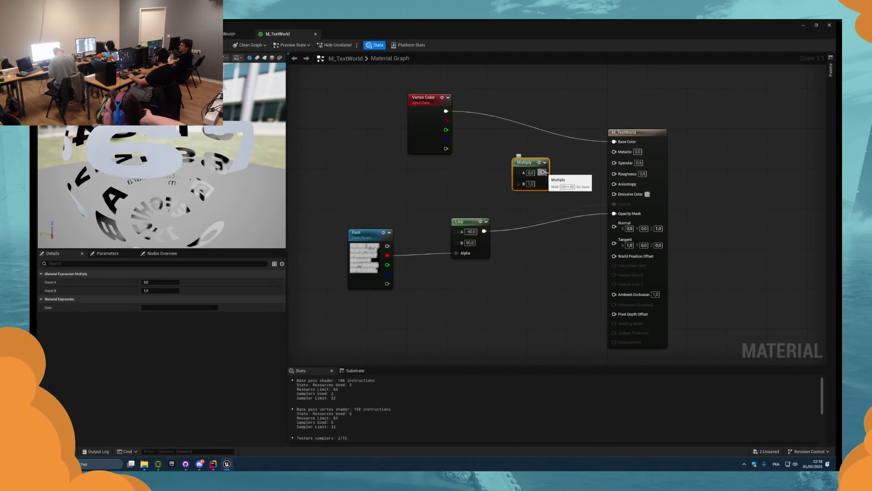
left_click_drag(543, 173, 615, 193)
mouse_move(530, 165)
left_mouse_down()
mouse_move(562, 190)
mouse_move(554, 184)
left_mouse_up()
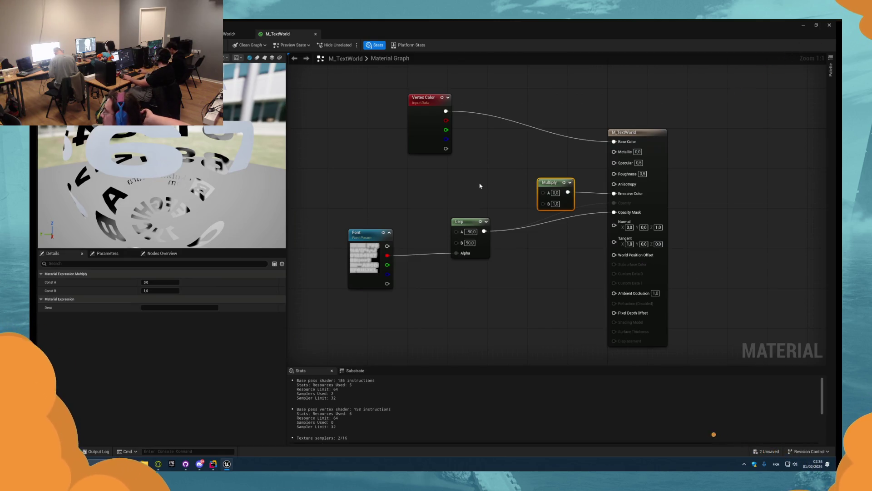
left_click_drag(525, 308, 389, 250)
mouse_move(467, 223)
left_mouse_down()
mouse_move(494, 256)
mouse_move(554, 239)
left_mouse_up()
left_click(529, 226)
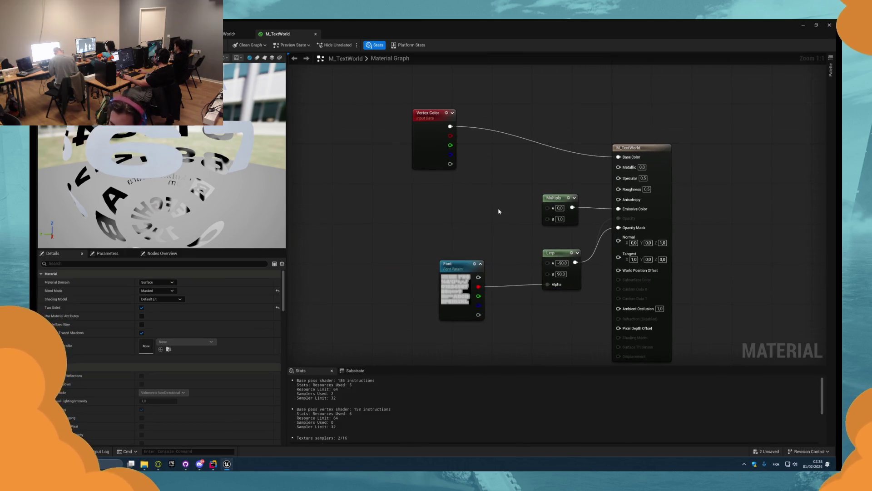
left_click_drag(553, 198, 553, 203)
left_click(525, 210)
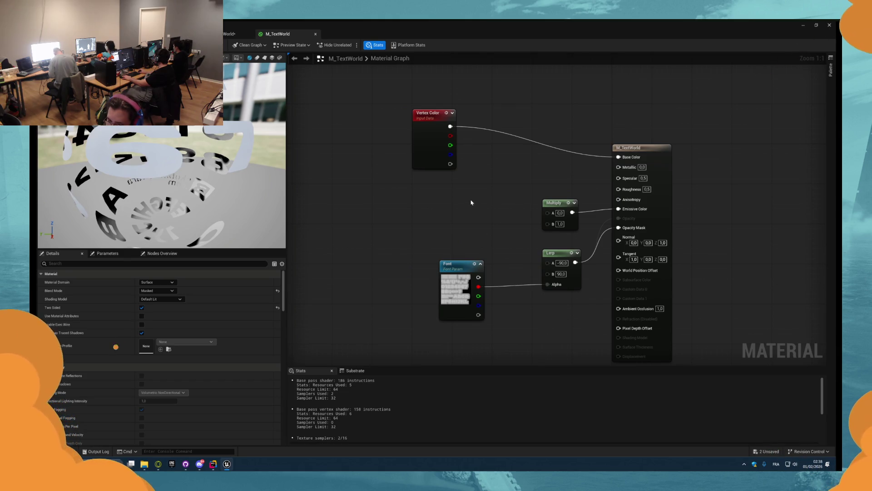
left_click_drag(479, 286, 548, 212)
left_click(560, 223)
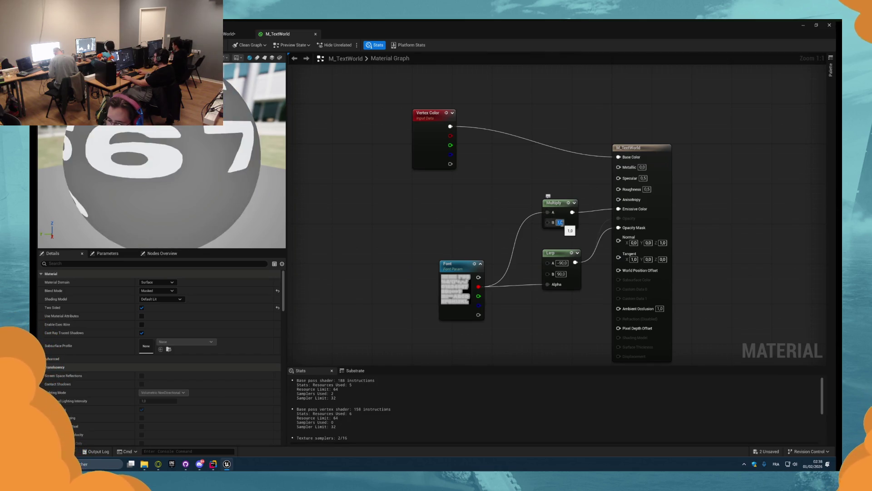
type("2")
key("Return")
type("1")
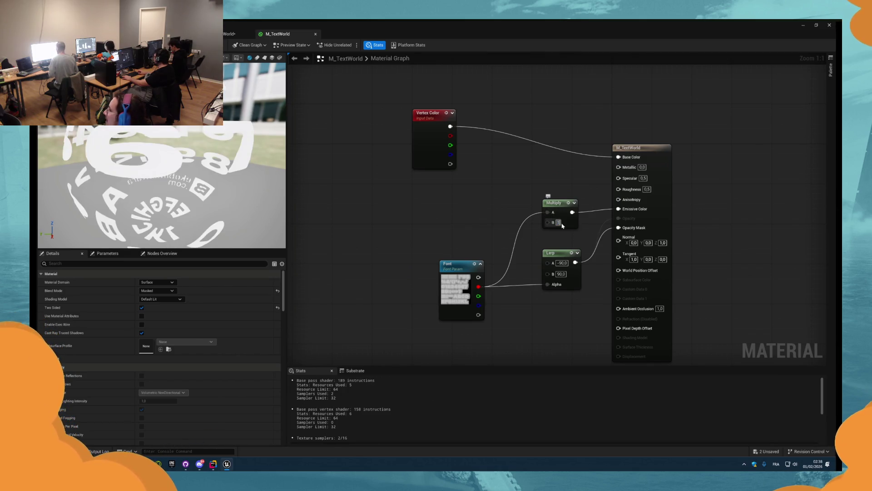
key("Return")
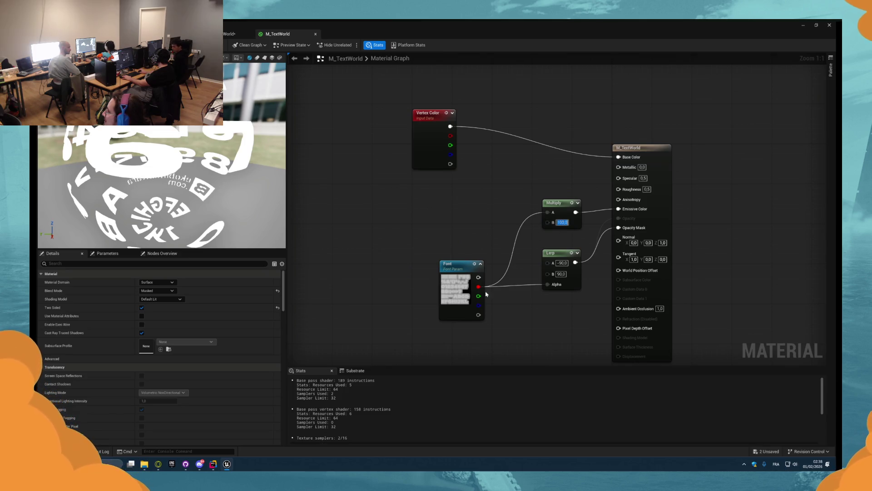
left_click_drag(479, 278, 547, 213)
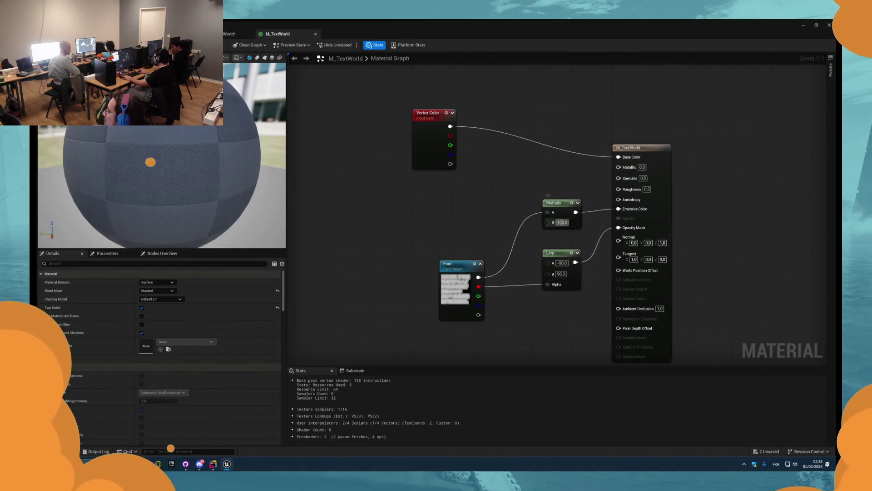
type("1000")
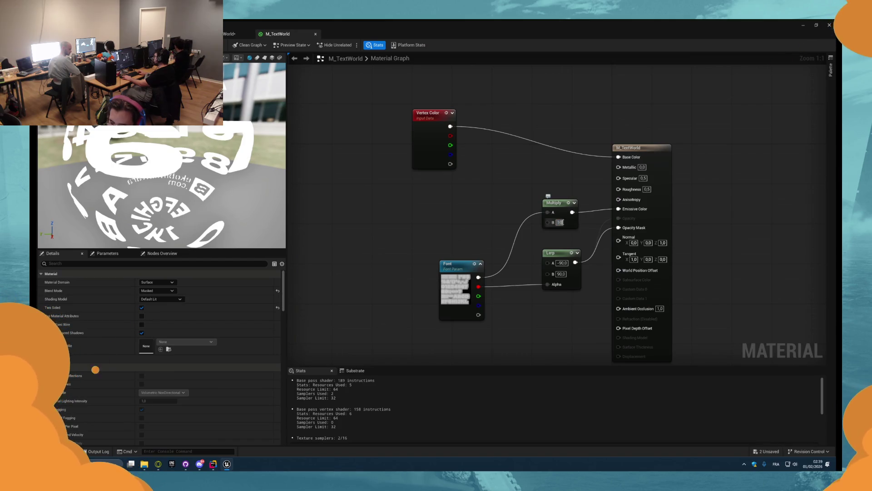
key("Return")
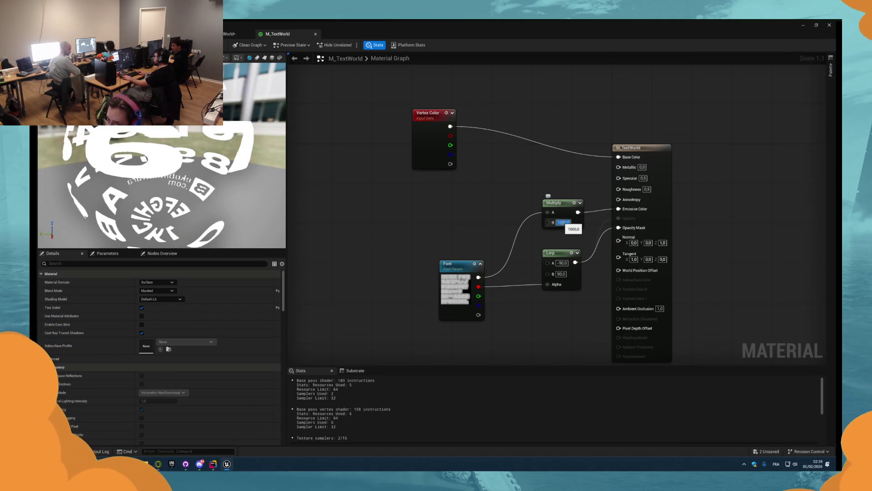
type("0")
key("Return")
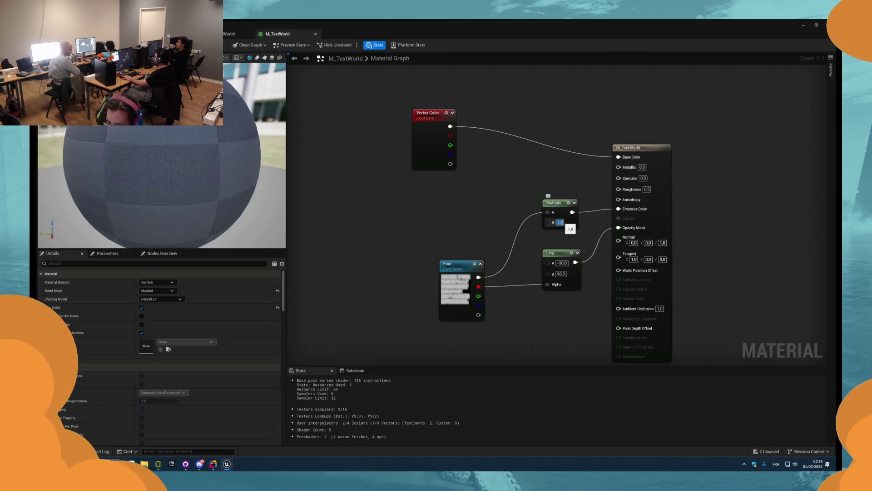
type("1")
key("Return")
type("00")
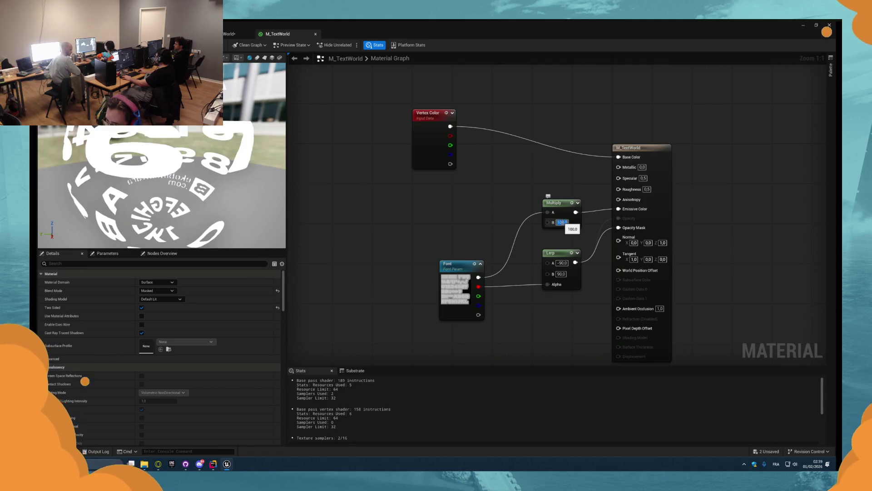
left_click(550, 201)
left_click_drag(550, 201, 534, 184)
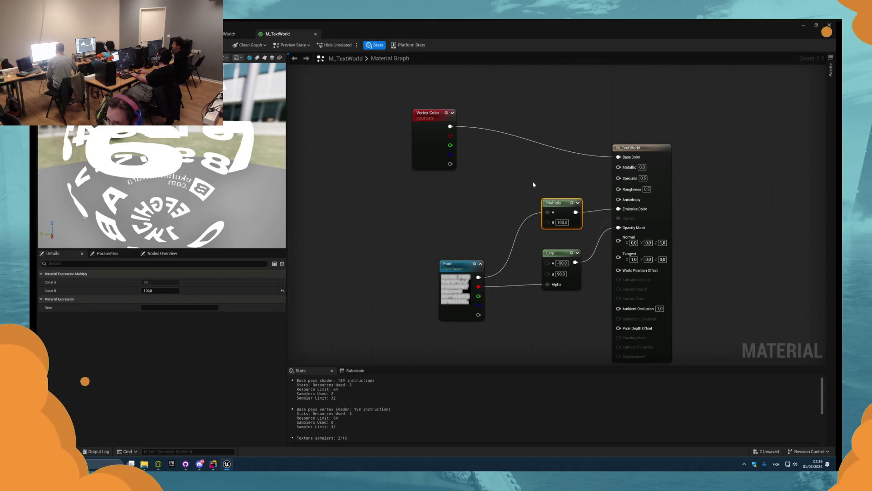
key("Delete")
left_click_drag(447, 157, 472, 192)
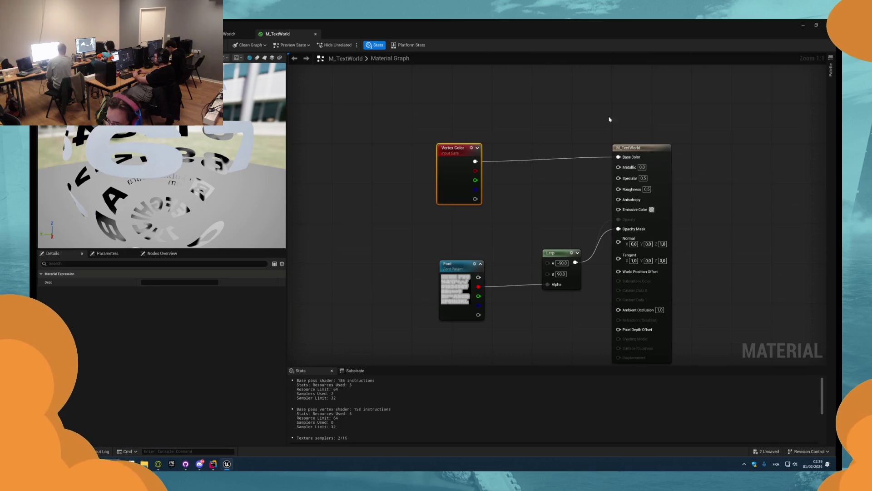
Step: Set M_TextWorld to Unlit shading, wire Vertex Color into Emissive Color, and save it
left_click(636, 147)
left_click(159, 299)
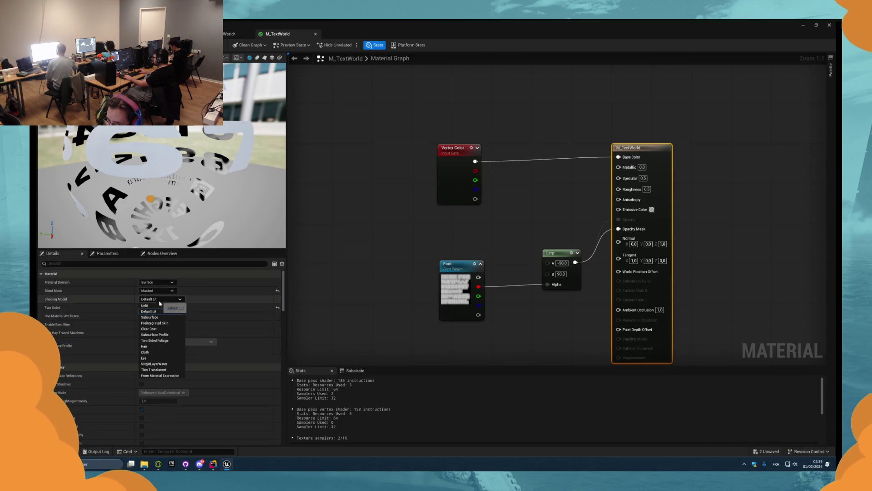
left_click(152, 305)
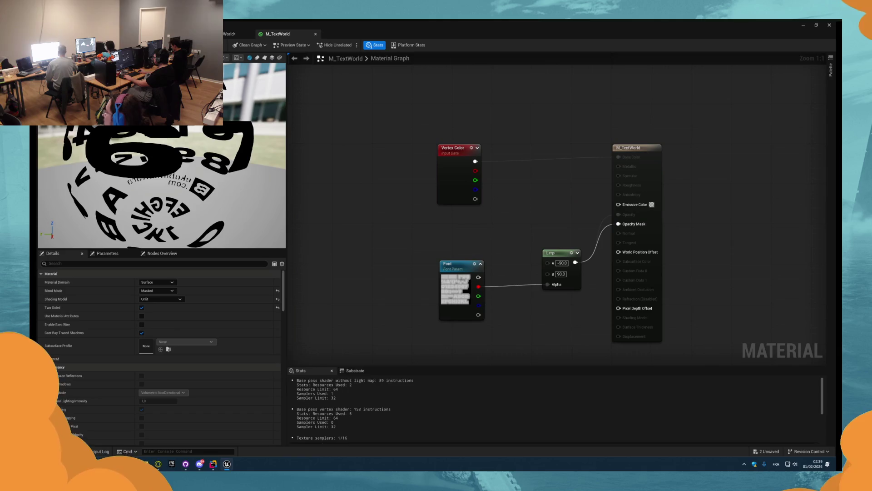
mouse_move(475, 163)
left_mouse_down()
mouse_move(661, 210)
mouse_move(634, 204)
left_mouse_up()
left_click_drag(444, 184, 444, 215)
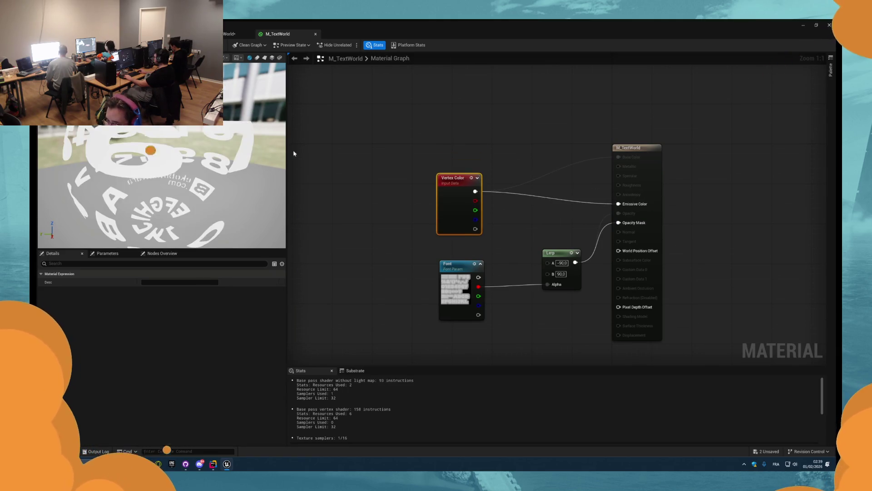
key("ctrl+s")
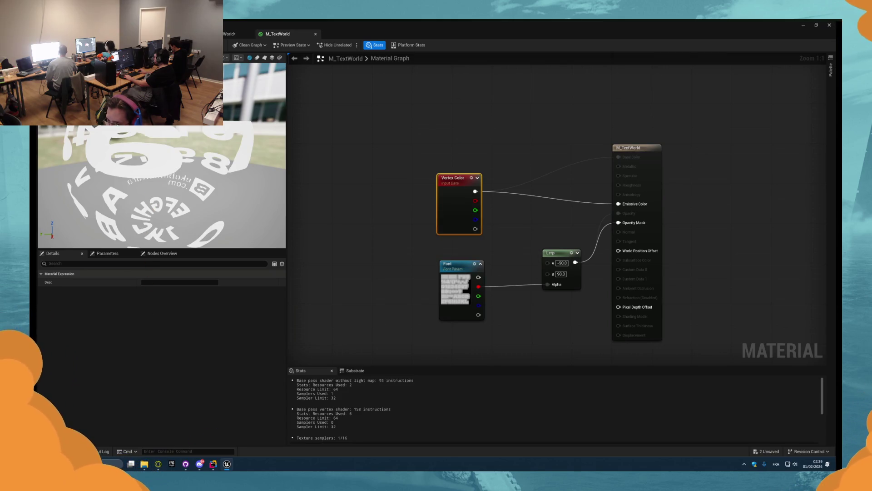
left_click(229, 34)
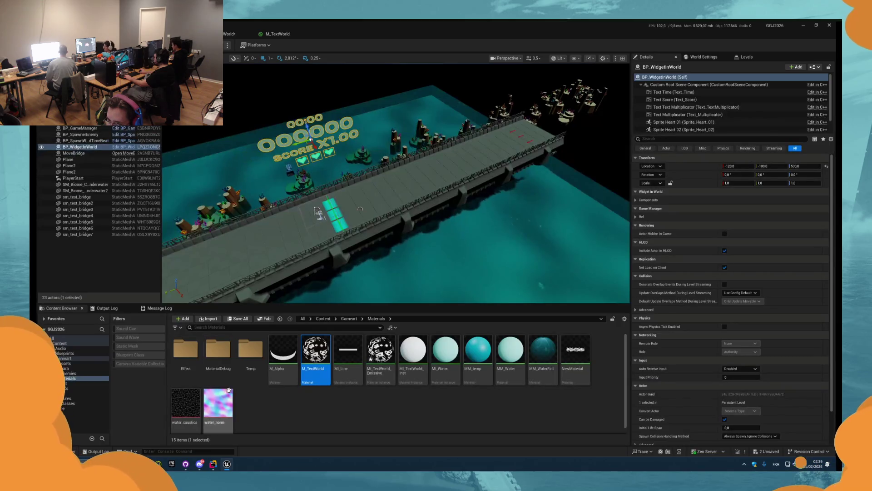
Step: Assign MI_TextWorld_Emissive to the timer, score digits, SCORE label and X1.00 multiplier texts in BP_WidgetInWorld
left_click(387, 360)
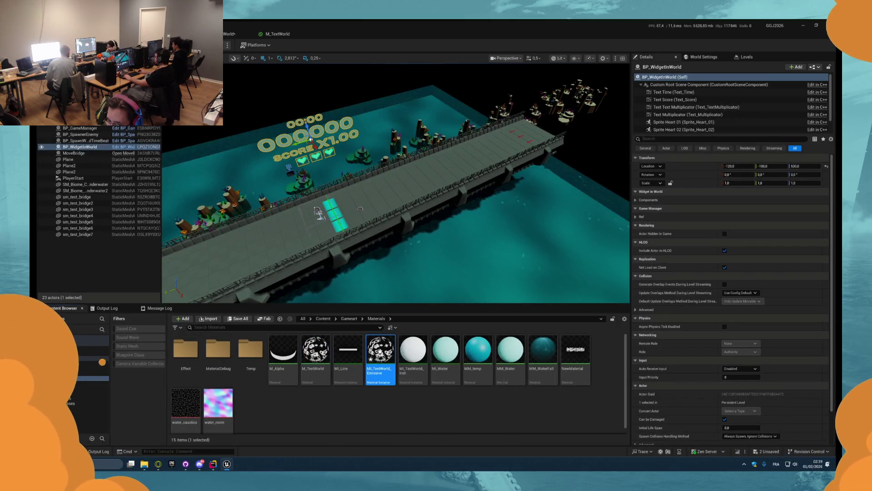
left_click(199, 33)
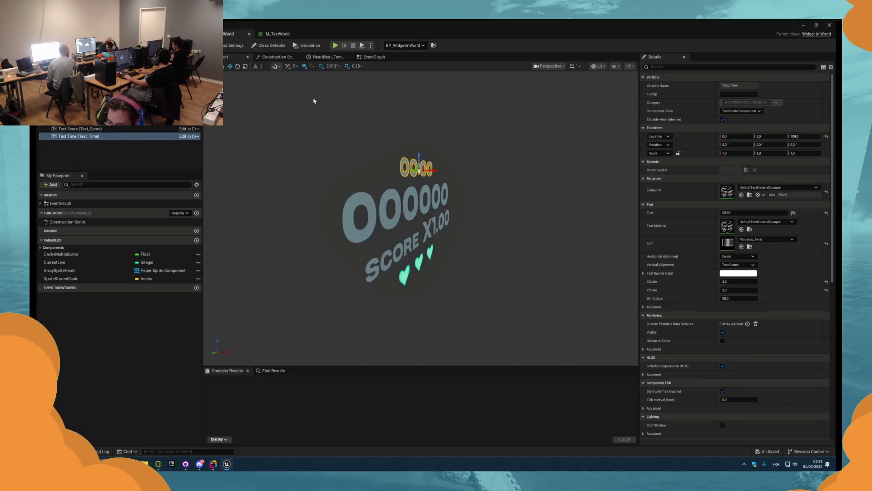
left_click(742, 229)
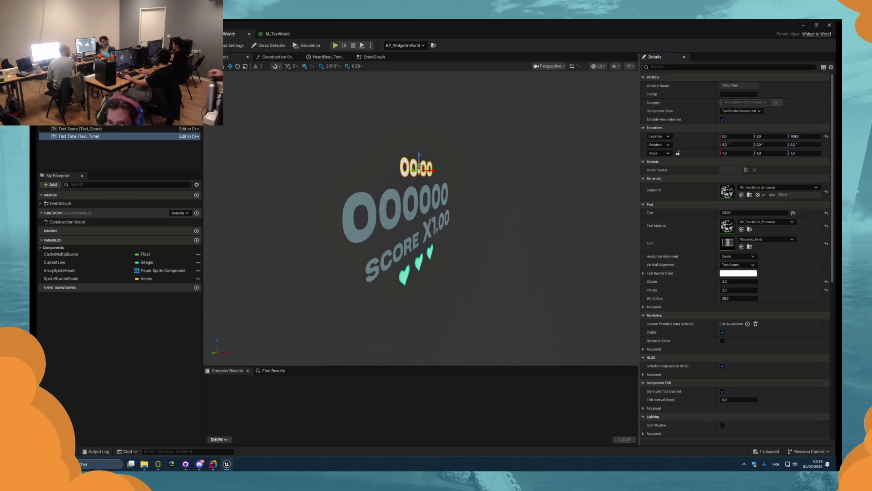
left_click(742, 230)
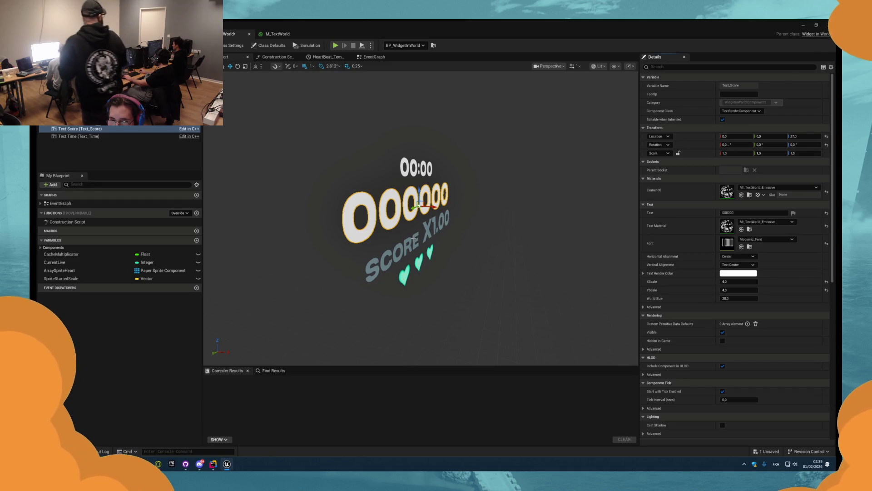
key("Up")
left_click(741, 229)
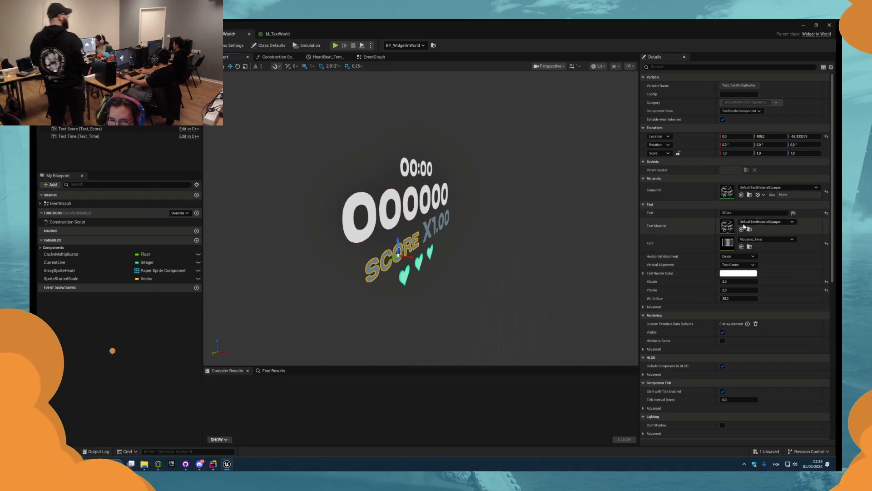
scroll(496, 241, "up", 5)
key("Up")
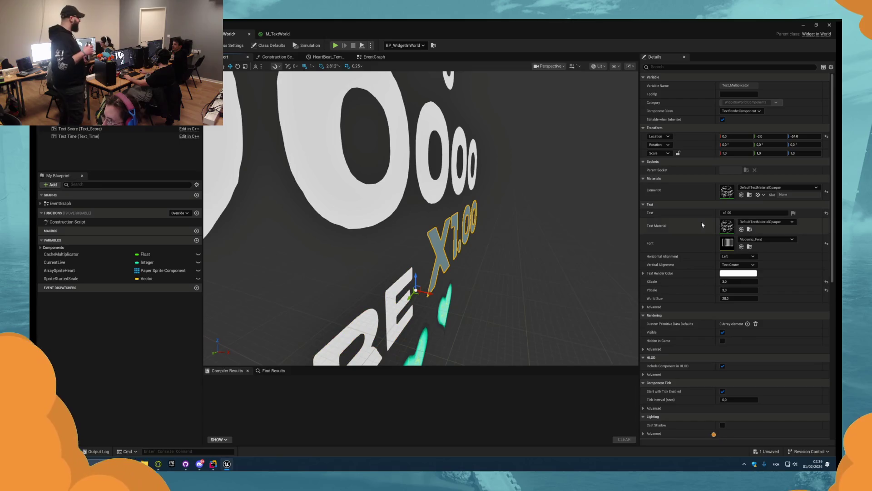
key("f")
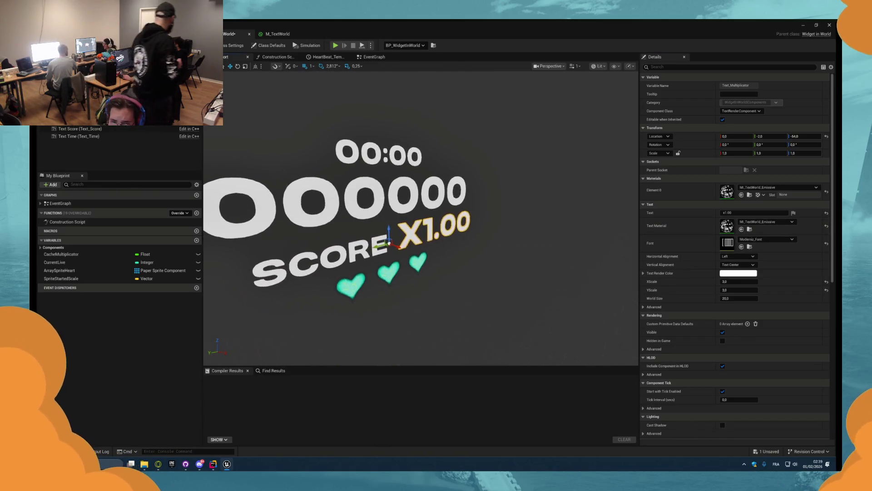
Step: Compile and save BP_WidgetInWorld, then run and stop a quick playtest
key("F7")
key("alt+p")
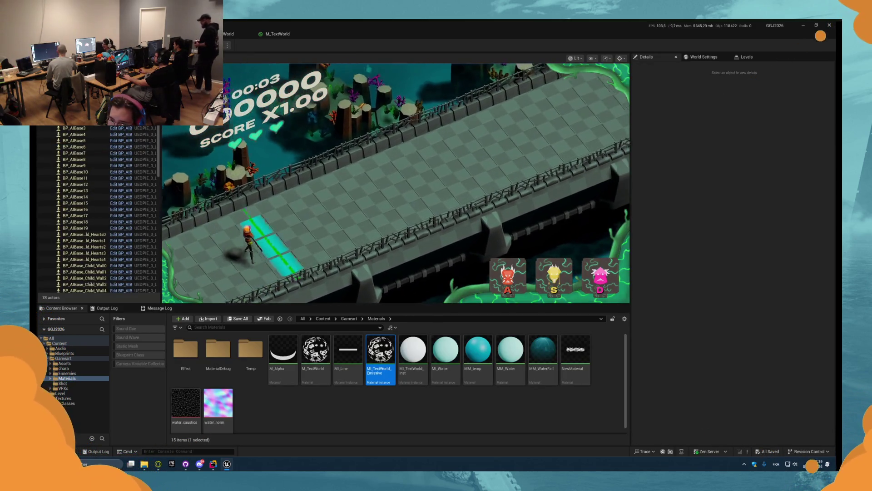
key("Escape")
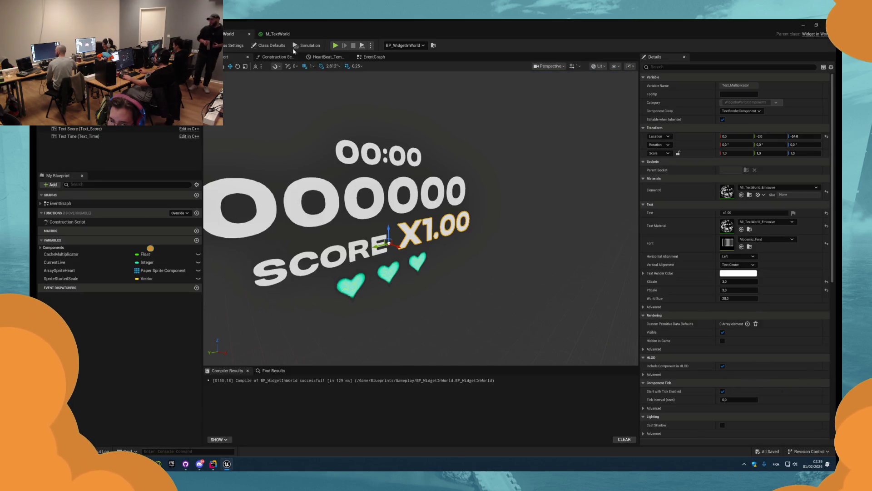
left_click(277, 33)
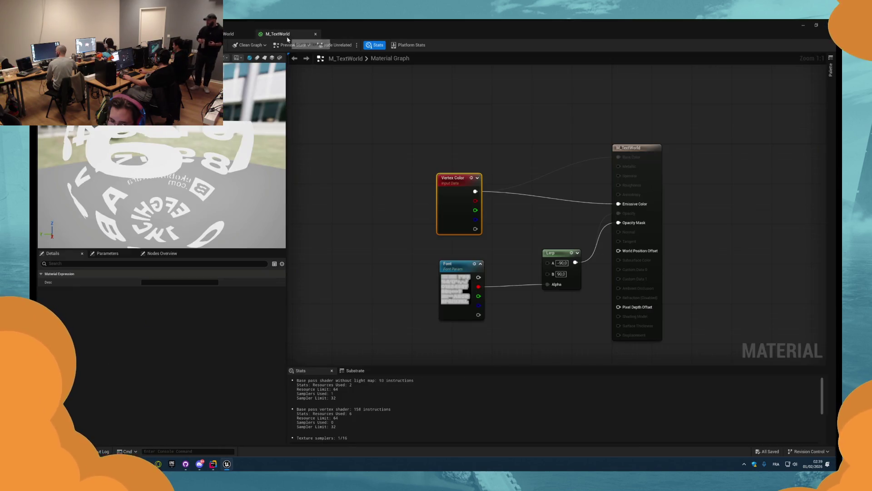
Step: Insert a Multiply on the Vertex Color→Emissive wire, fed by a new scalar parameter Emissive_Intensity
left_click(508, 185)
left_click_drag(511, 197, 513, 192)
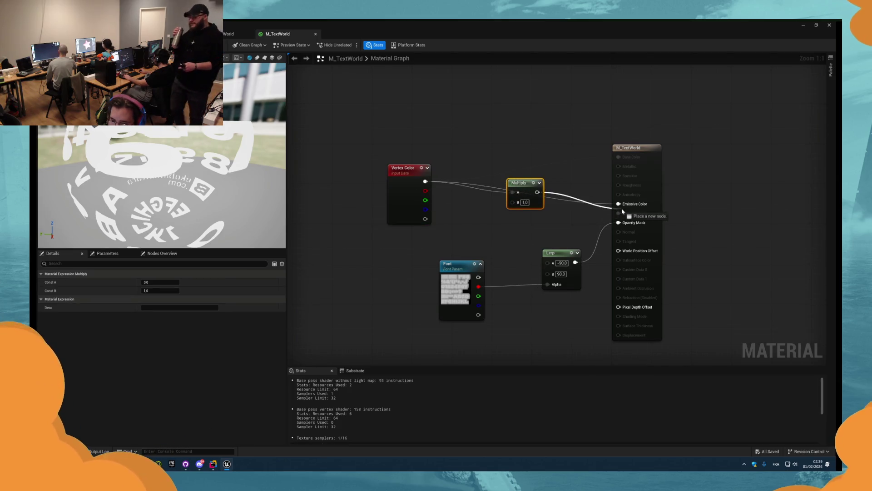
right_click(514, 203)
left_click(551, 253)
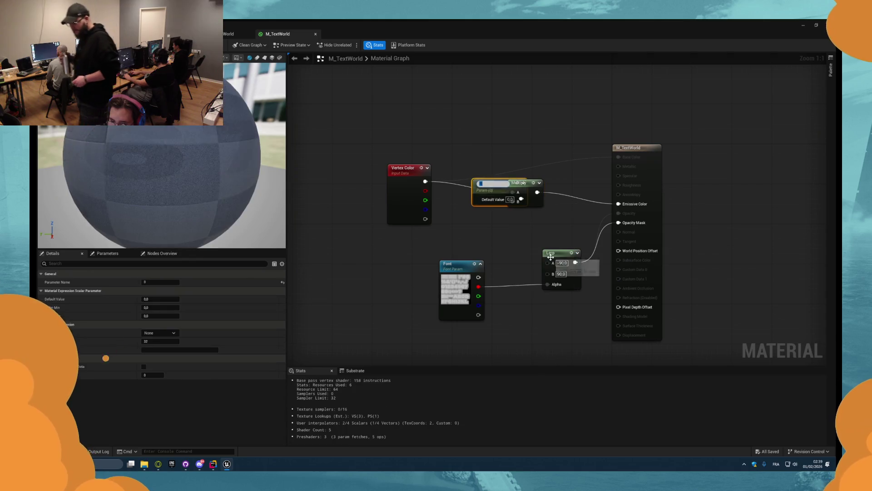
type("Emmissive_I")
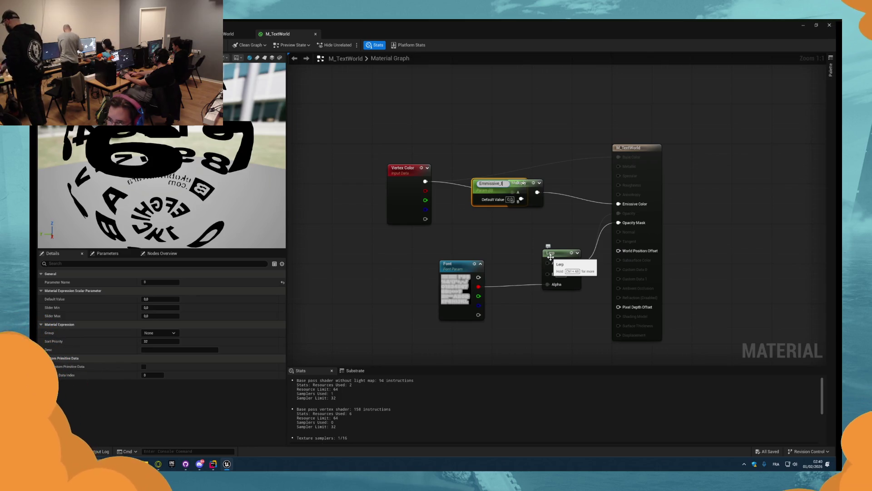
type("ntensity")
key("Return")
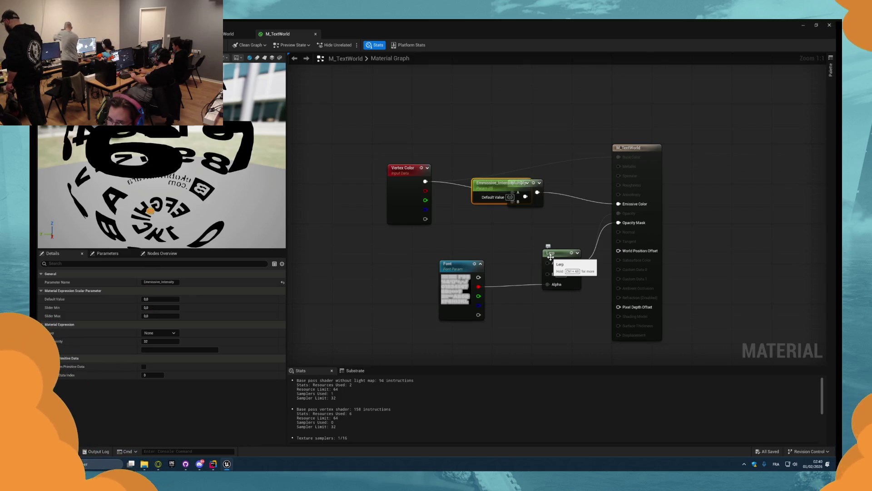
Step: Set Emissive_Intensity's default to 1.0 and apply the material changes
left_click_drag(484, 190, 459, 220)
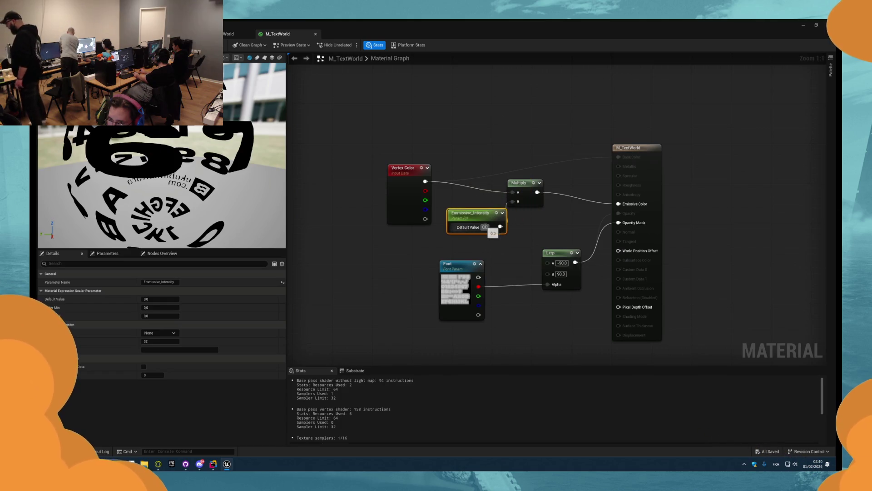
type("1")
key("Return")
key("ctrl+s")
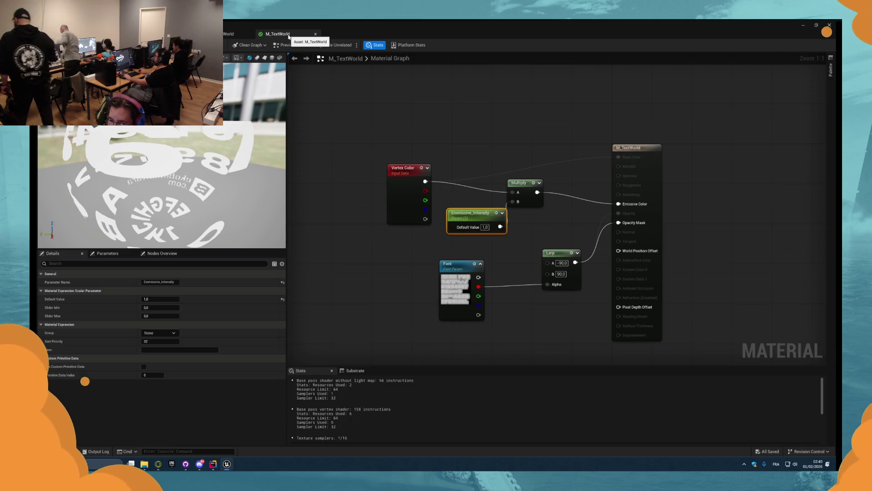
left_click(315, 34)
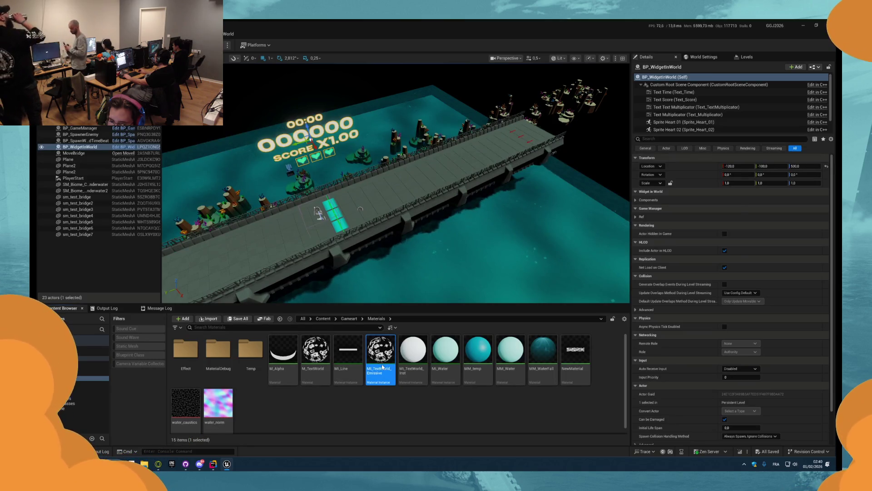
Step: Set Emissive_Intensity to 10.0 on MI_TextWorld_Emissive and save the instance
double_click(382, 367)
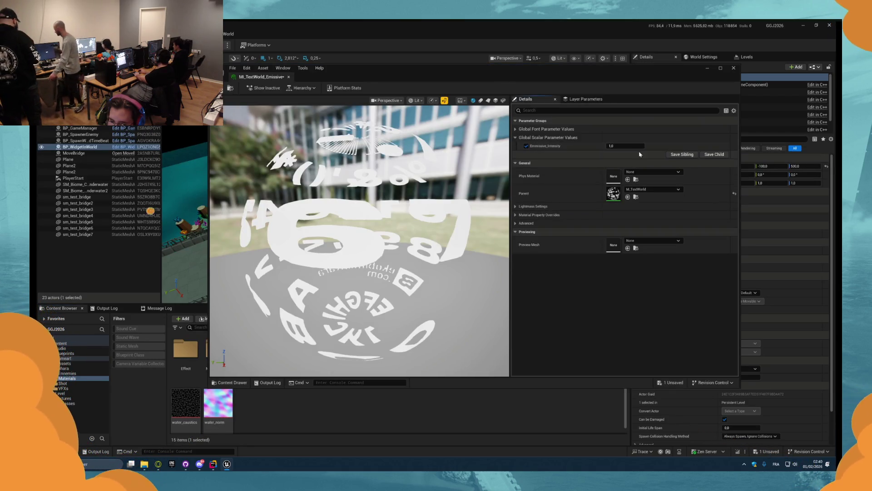
left_click(625, 146)
type("10")
key("Return")
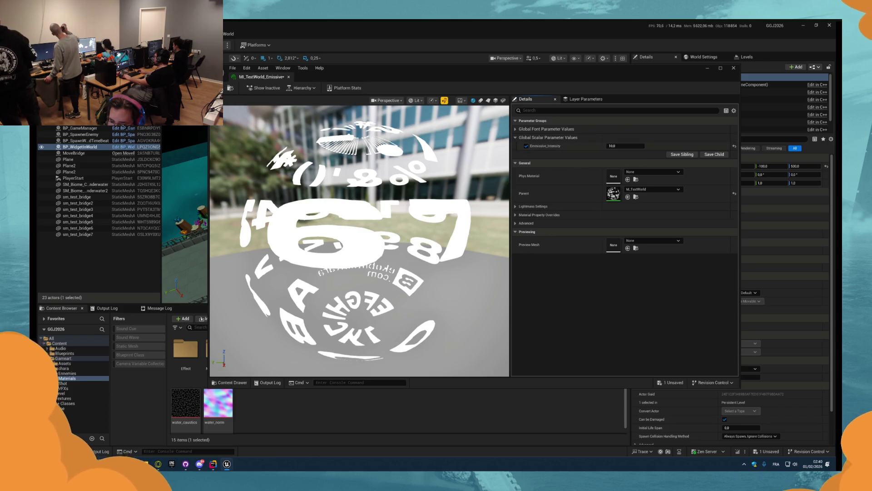
key("ctrl+s")
left_click(288, 77)
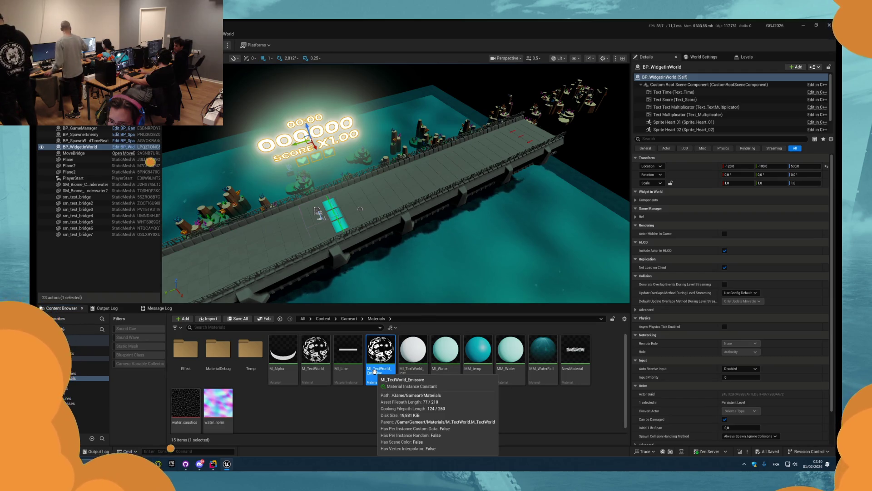
Step: Reopen MI_TextWorld_Emissive, re-enter the Emissive_Intensity value, and save it
double_click(374, 372)
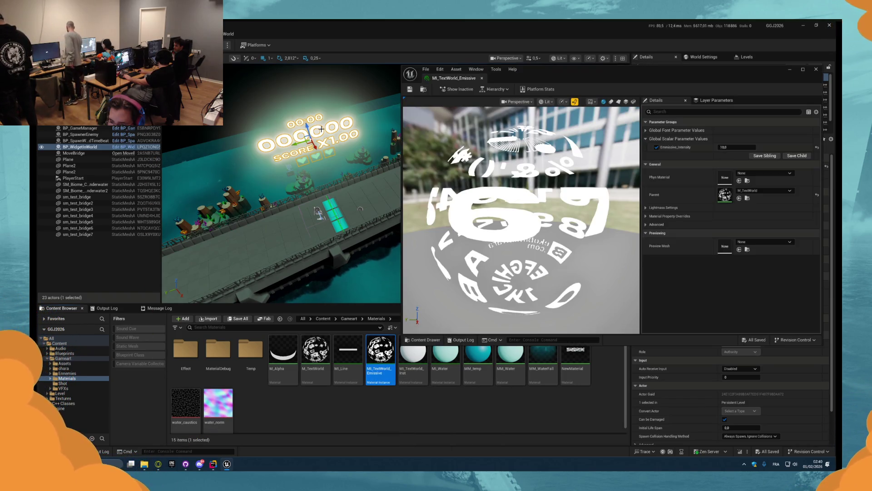
left_click(731, 147)
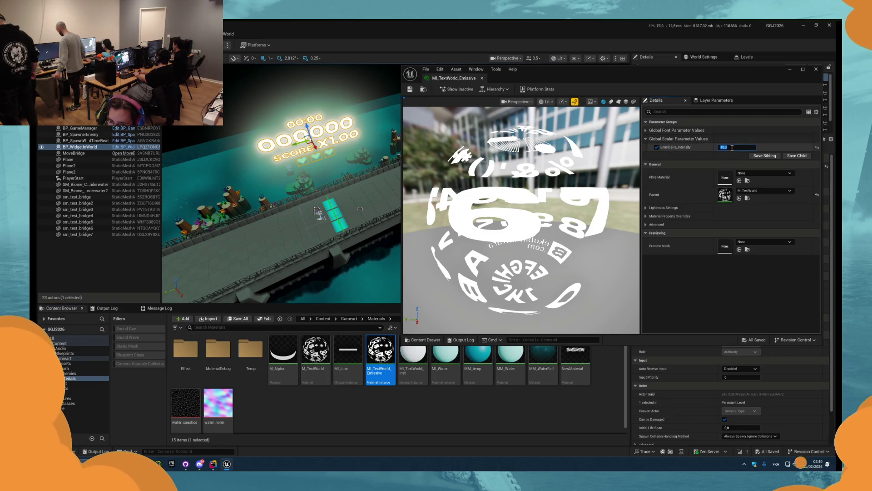
type("1")
key("Return")
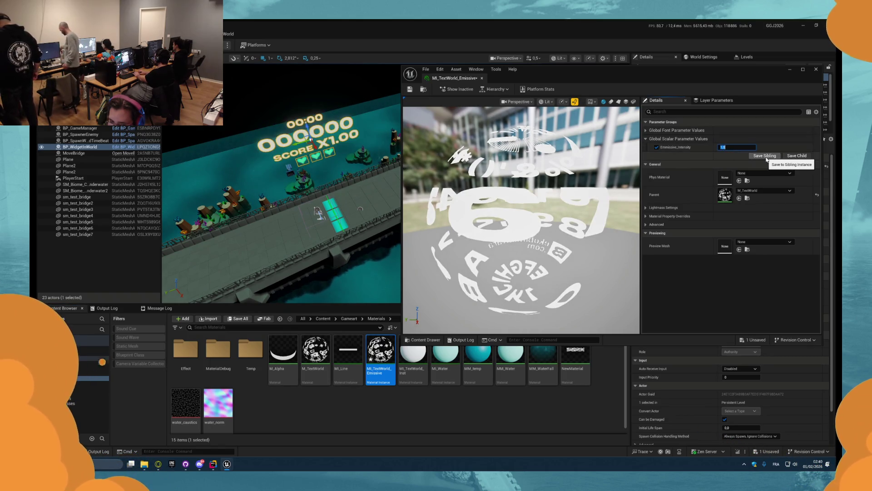
type("0")
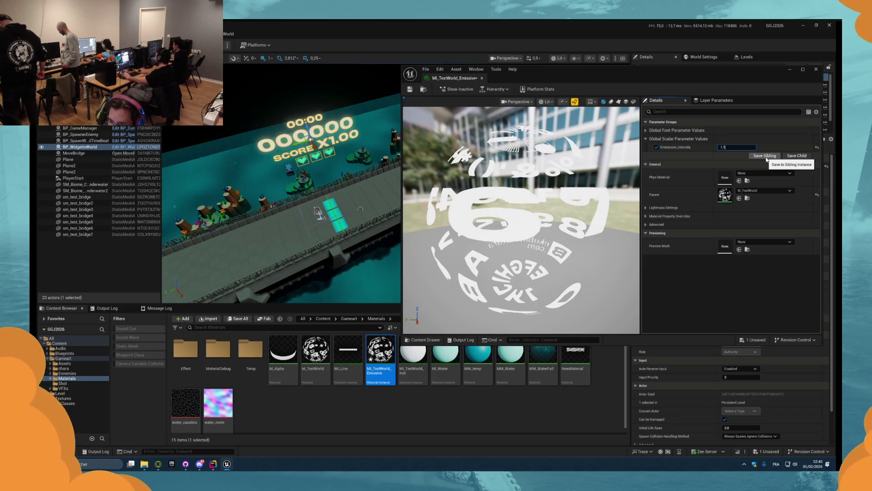
key("Return")
left_click(410, 89)
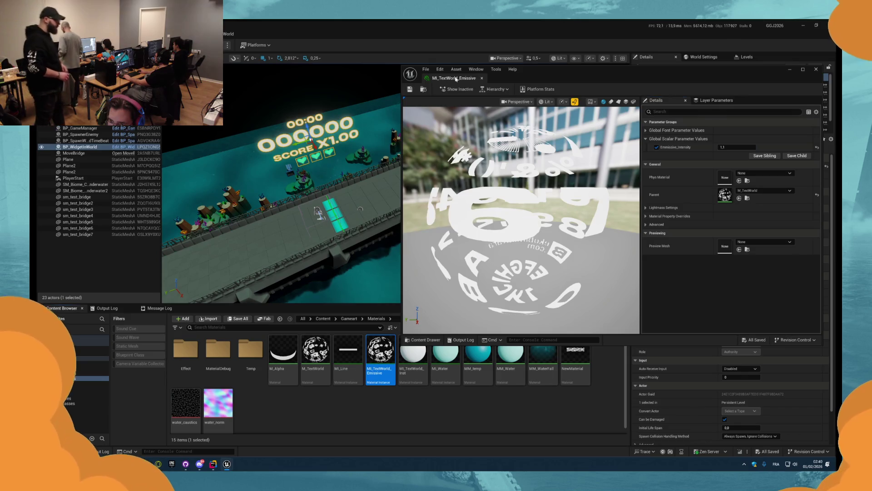
left_click(481, 78)
Step: Playtest the glowing score text, then quit Unreal Editor
key("alt+p")
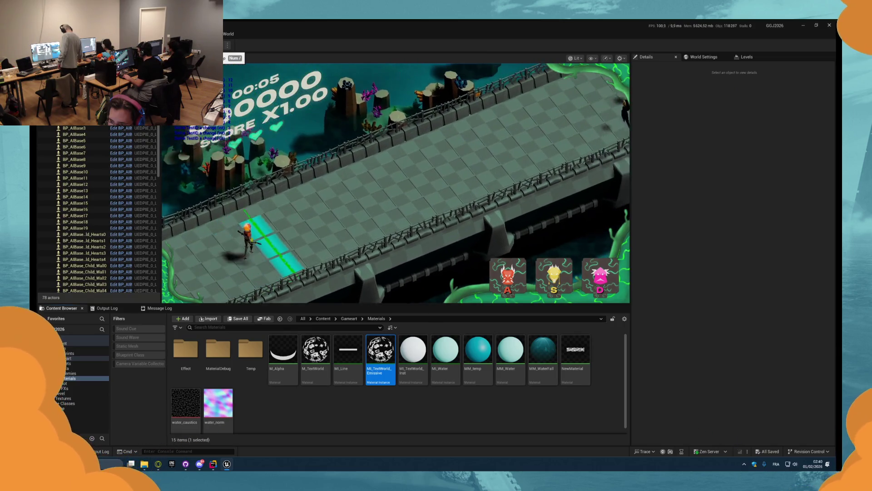
key("Escape")
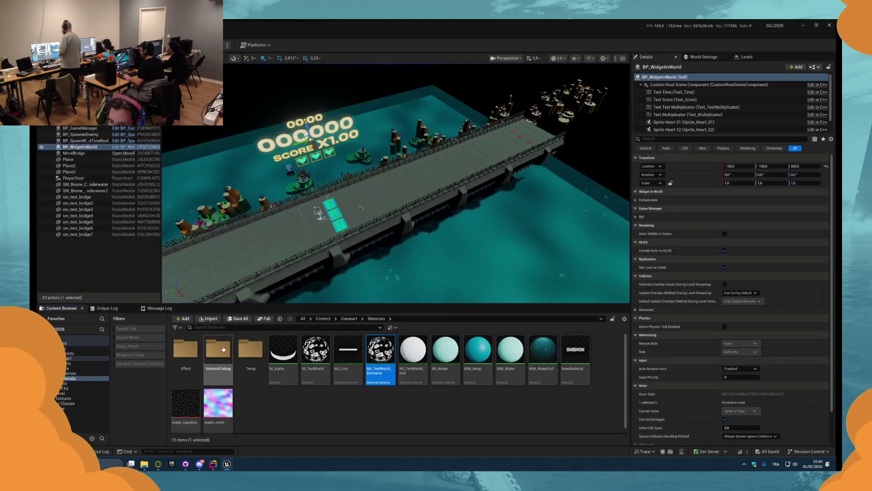
key("alt+F4")
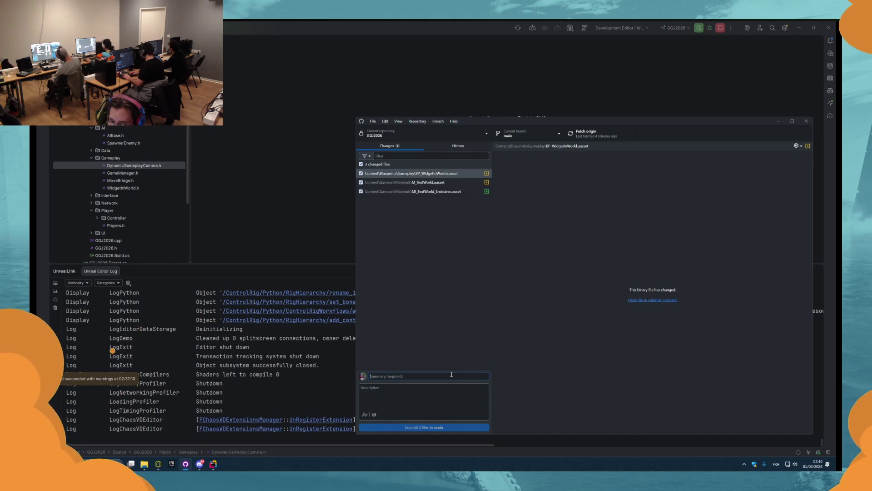
Step: Write the commit summary 'Improvement Emissive on text World' and fetch from origin
left_click(451, 375)
type("Improvemen")
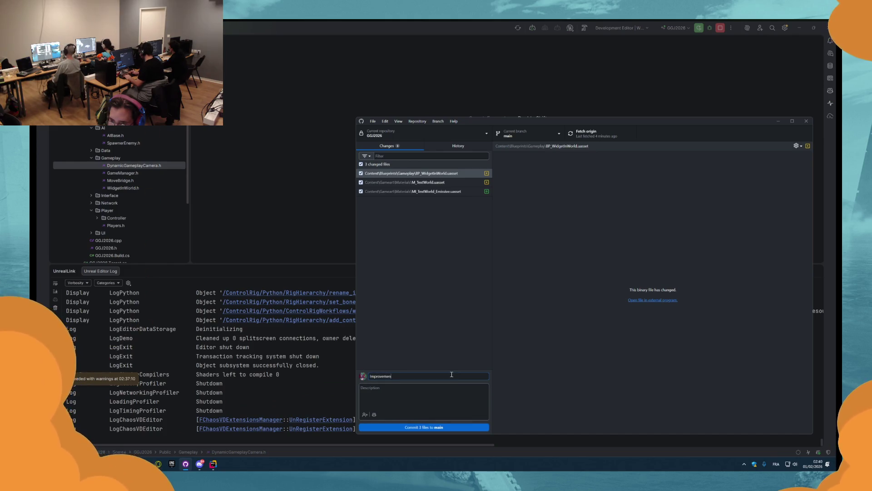
type("t Emissive on ")
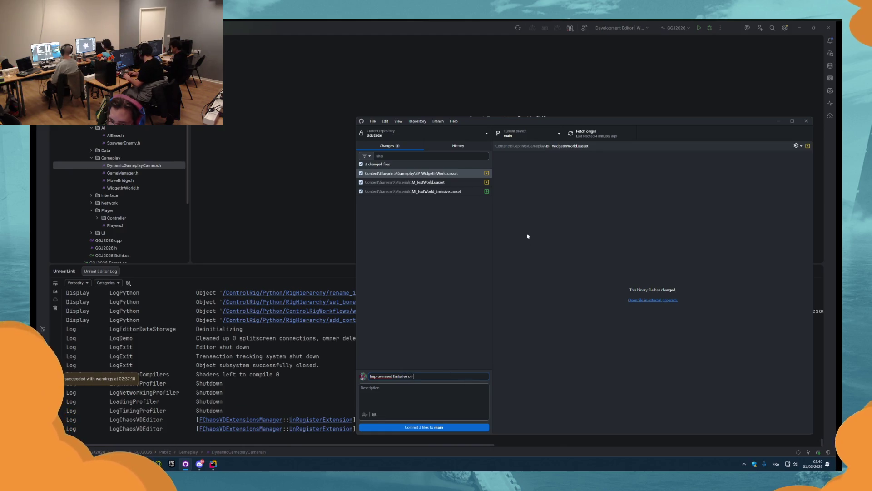
type("text World")
left_click(600, 134)
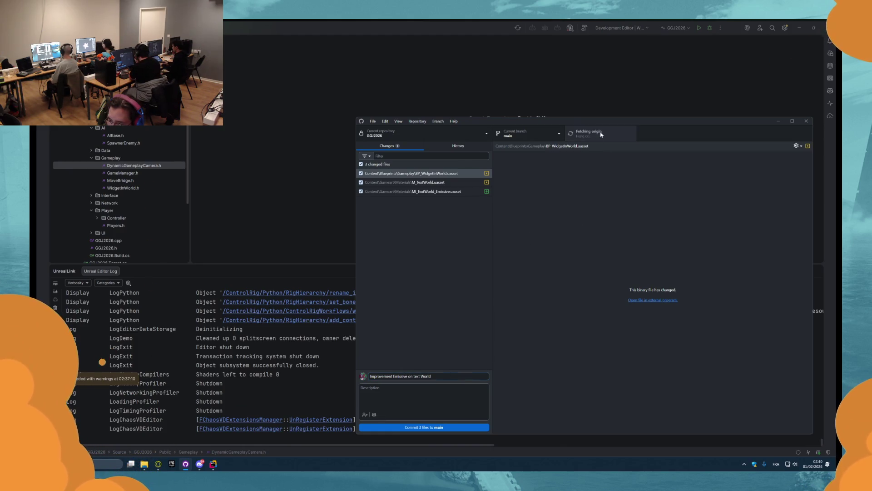
Step: Close Rider, confirming the exit
left_click(822, 27)
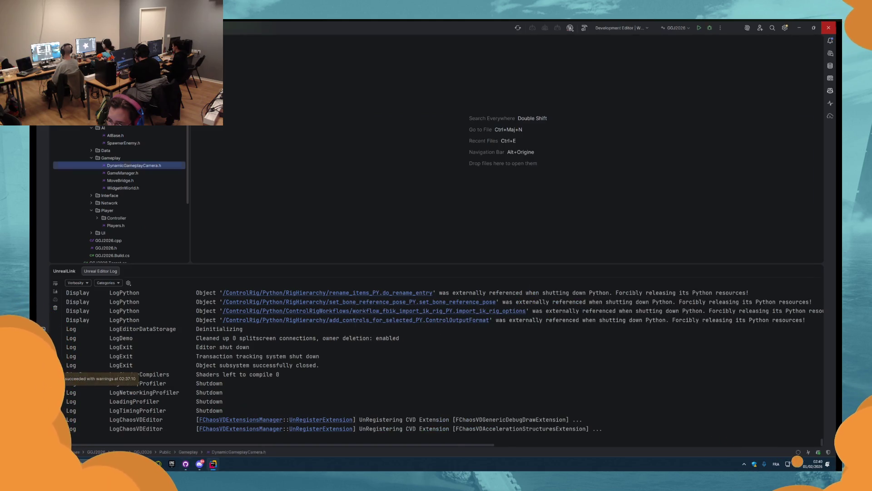
left_click(829, 27)
left_click(446, 254)
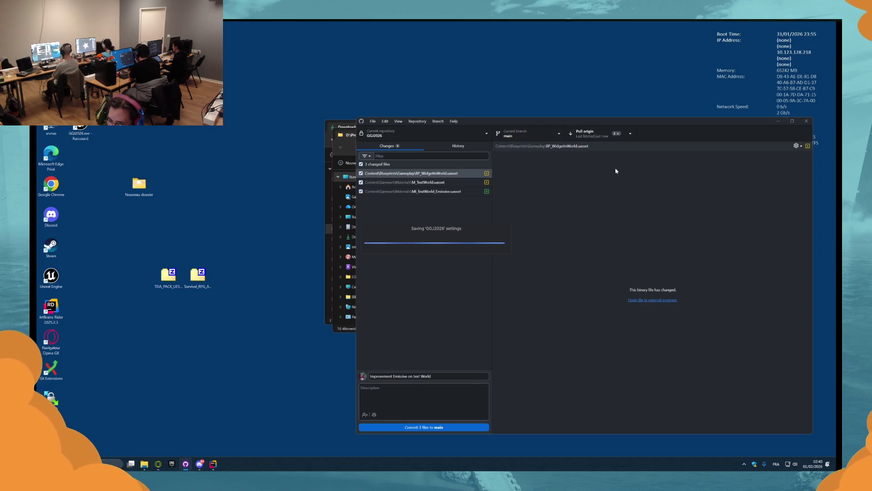
Step: Pull from origin and review the recent music-files and merge commits in History
left_click(591, 133)
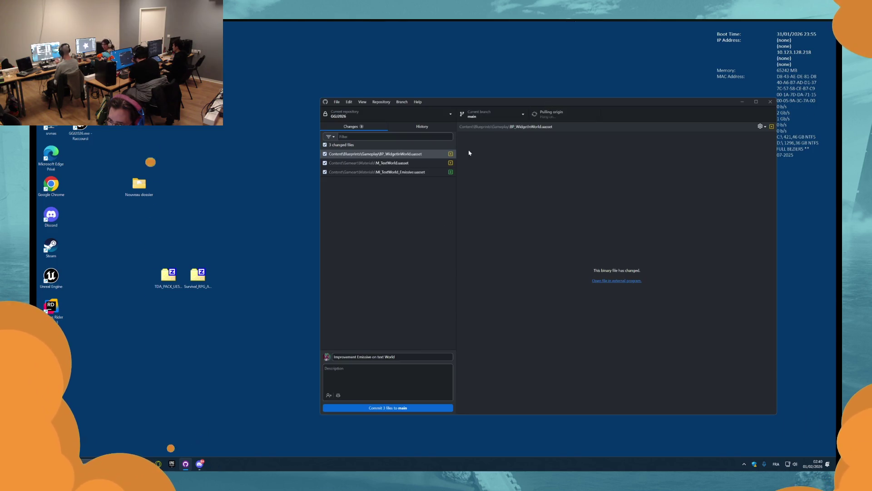
left_click(425, 127)
left_click(375, 180)
left_click(376, 163)
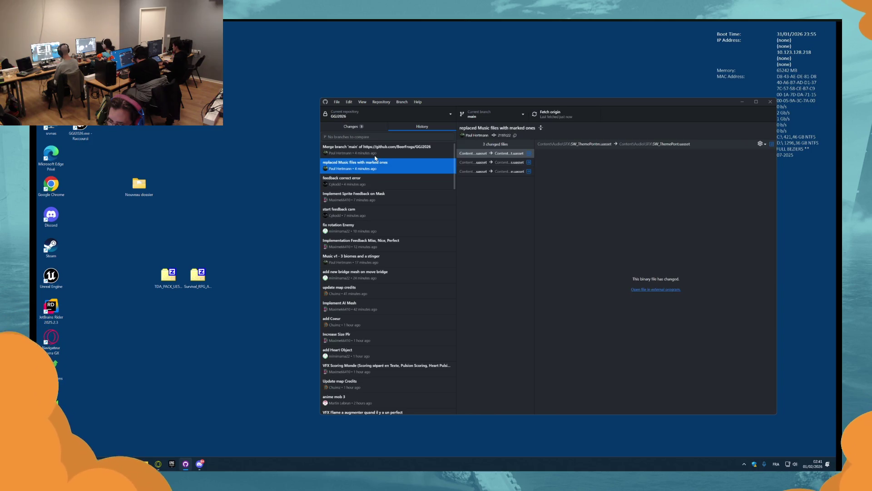
left_click(376, 155)
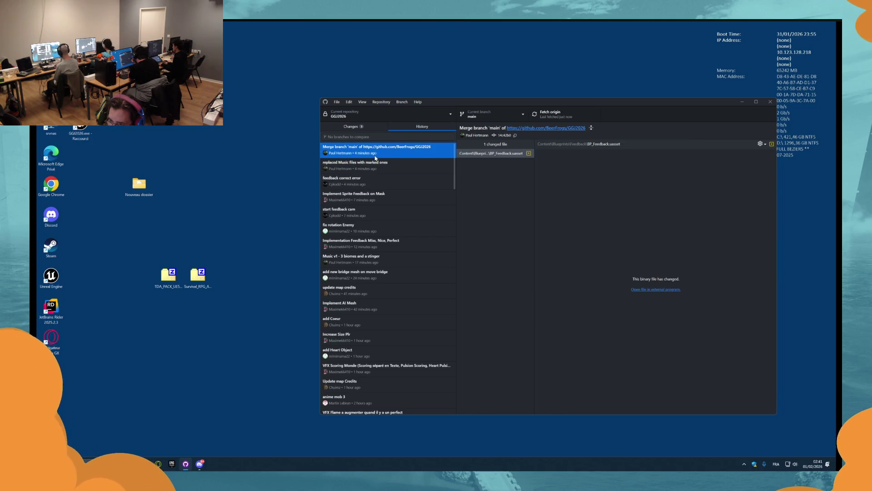
left_click(359, 127)
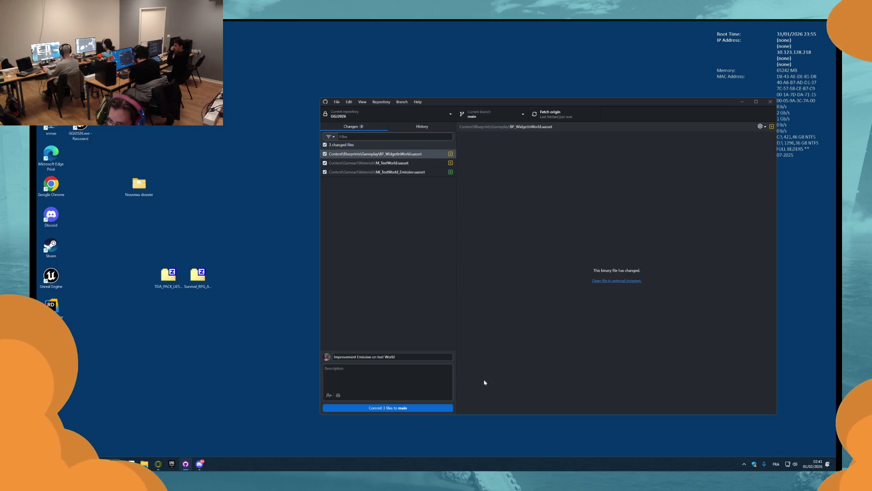
Step: Commit the 3 changed files to main and check the new commit in History
left_click(409, 410)
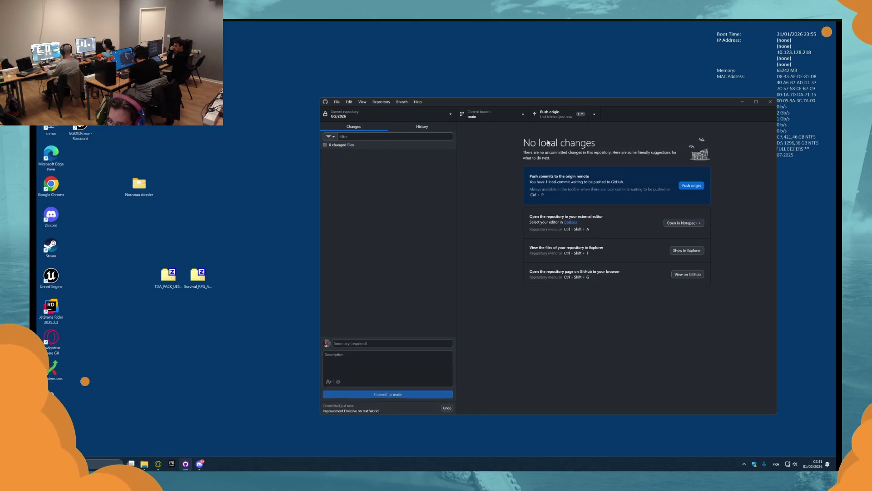
left_click(422, 127)
left_click(400, 165)
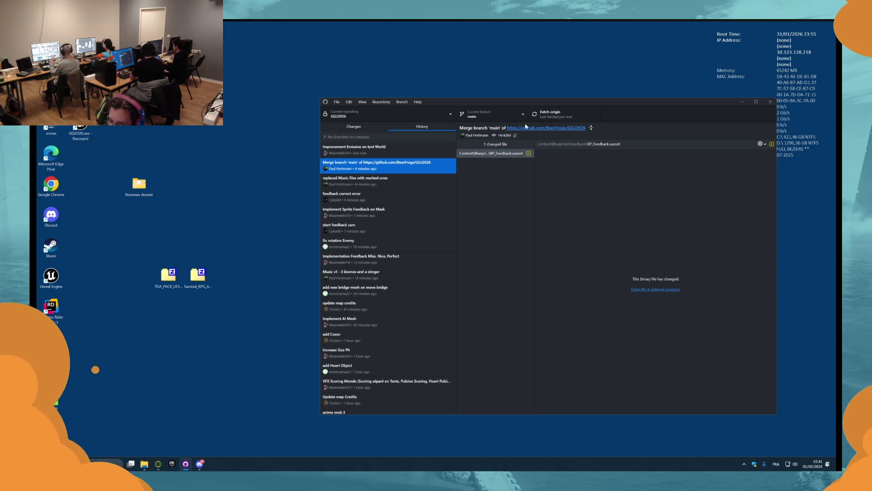
left_click(355, 148)
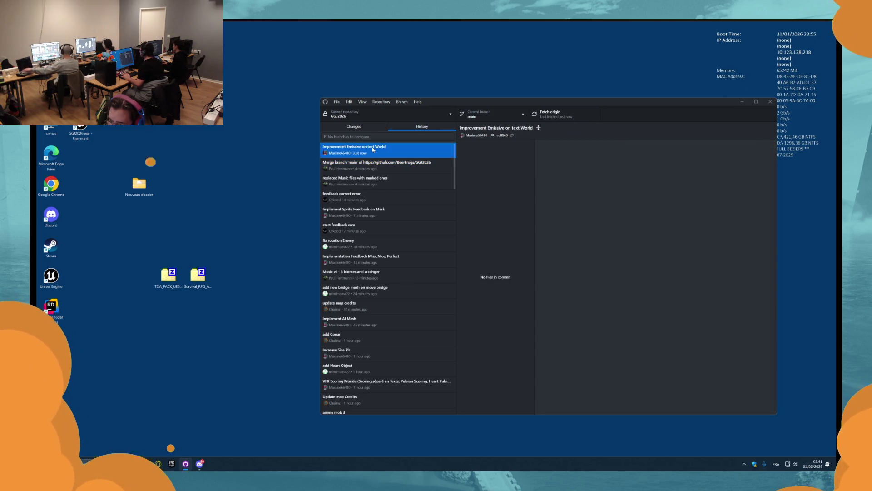
left_click(354, 126)
Step: Close GitHub Desktop and start sharing the screen in the Discord call
left_click(770, 101)
left_click(186, 463)
left_click(141, 445)
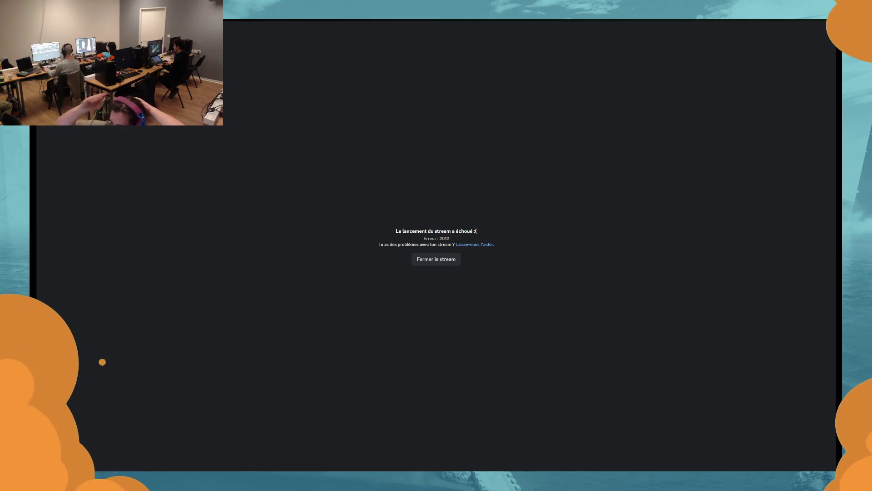
Step: Dismiss the failed-stream notice and enlarge a teammate's stream tile
left_click(436, 259)
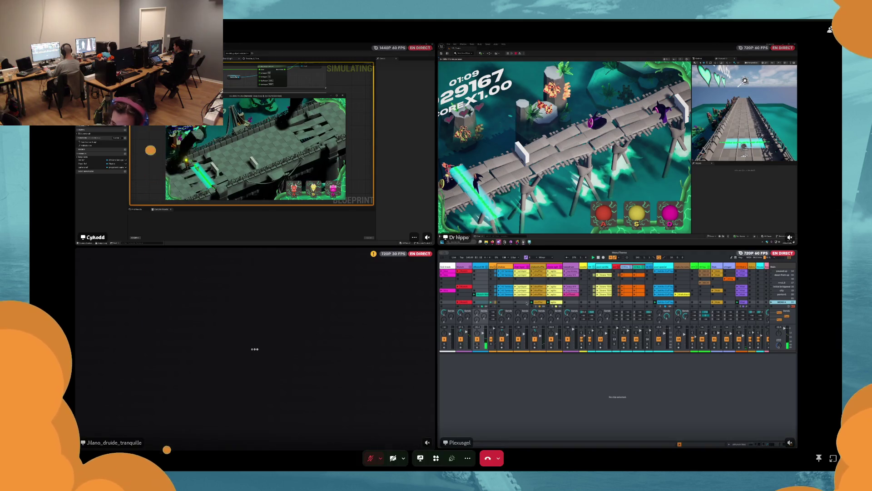
left_click(254, 145)
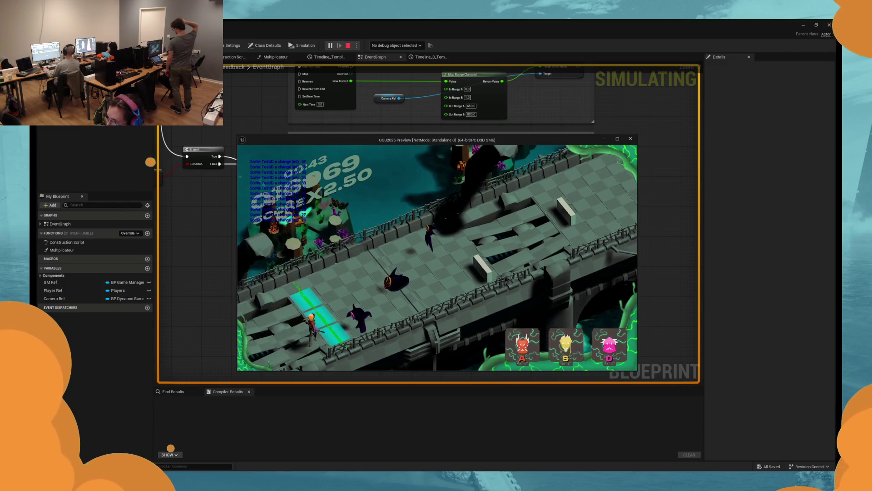
Step: Hit the incoming beats with the D, A and S lane keys, starting a PERFECT streak
key("d")
key("a")
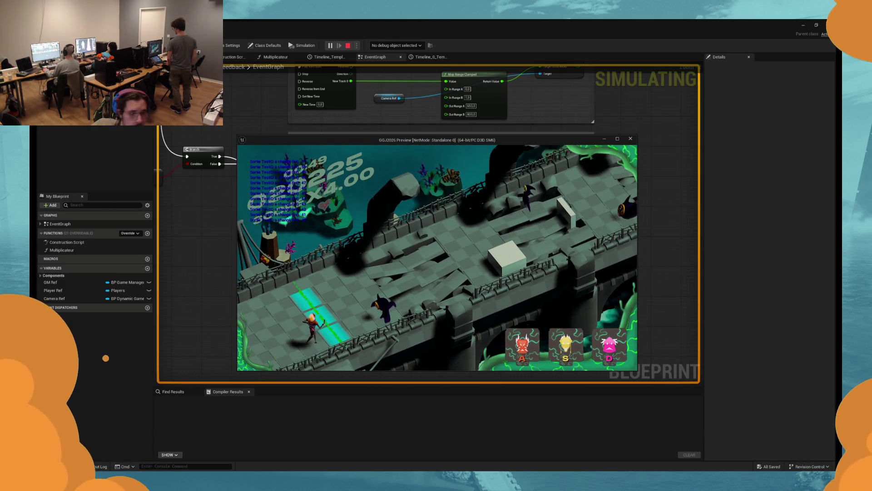
key("a")
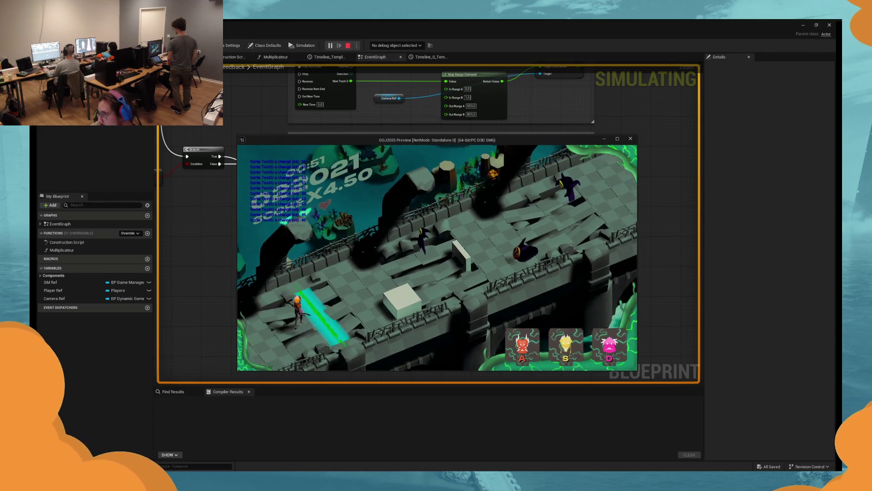
key("s")
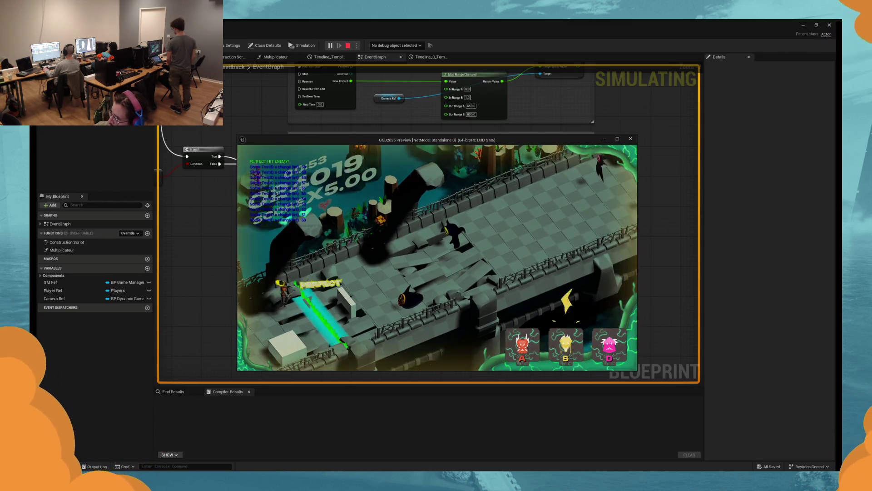
key("s")
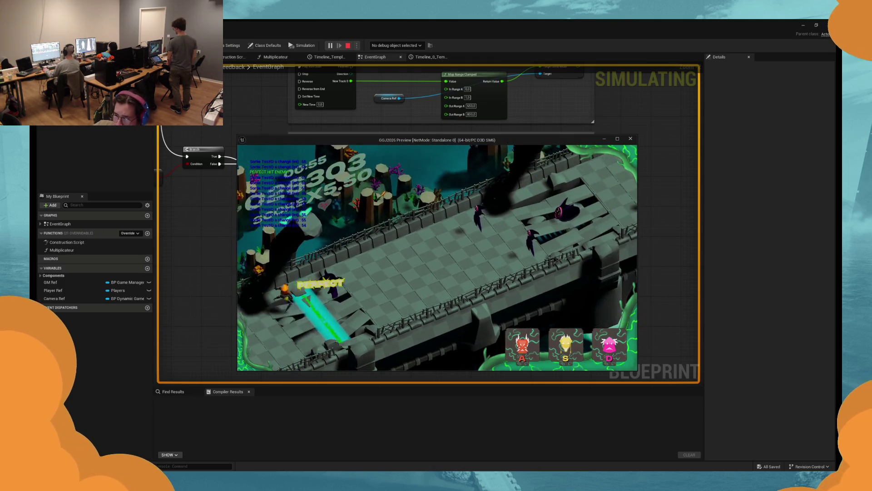
key("s")
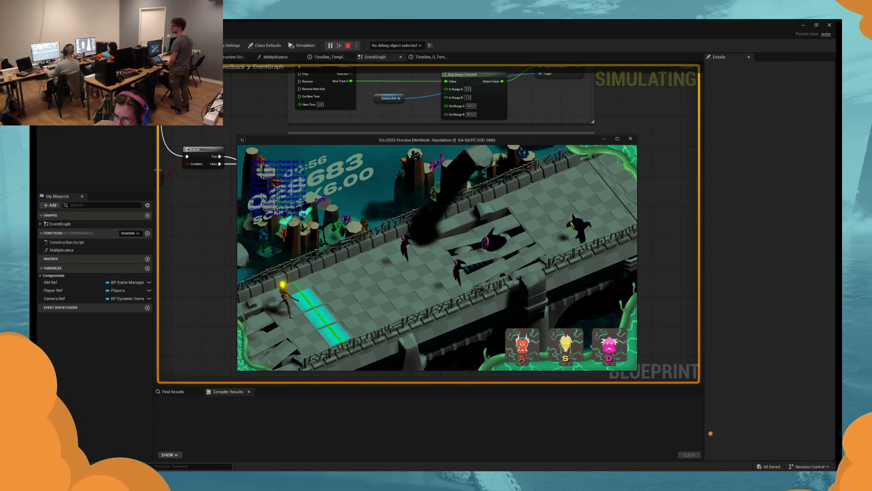
key("d")
key("d")
key("d")
Step: Keep landing PERFECT hits on nearby enemies to raise the multiplier to X13.00, then stop the playtest
key("s")
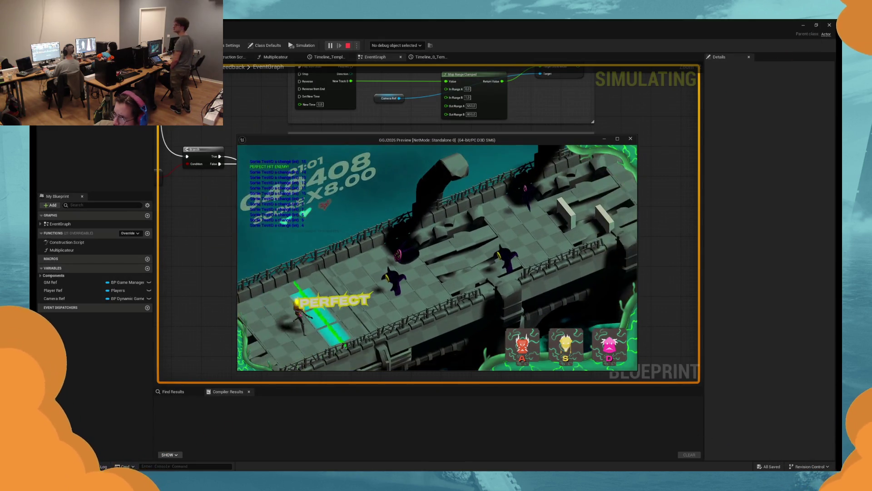
key("s")
key("s")
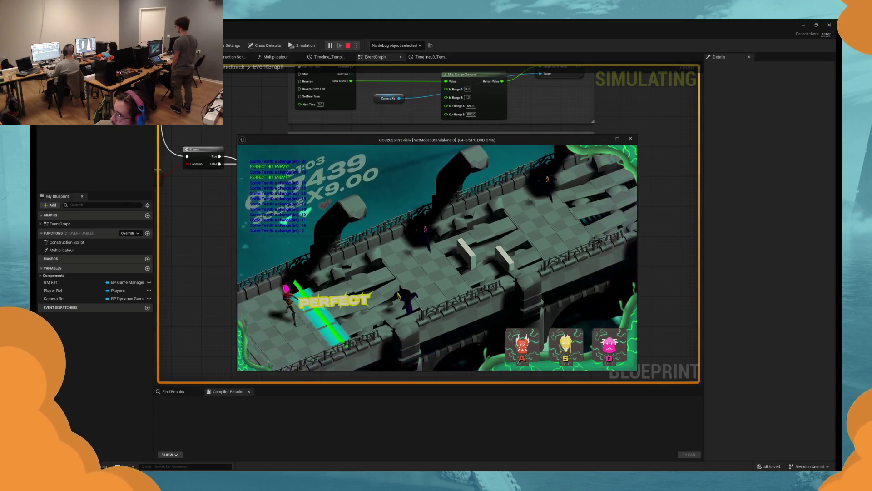
key("d")
key("d")
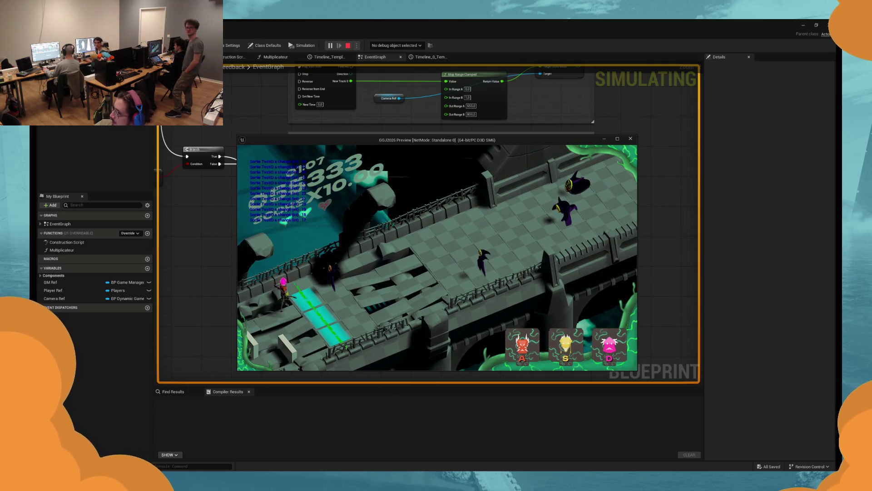
key("s")
key("s")
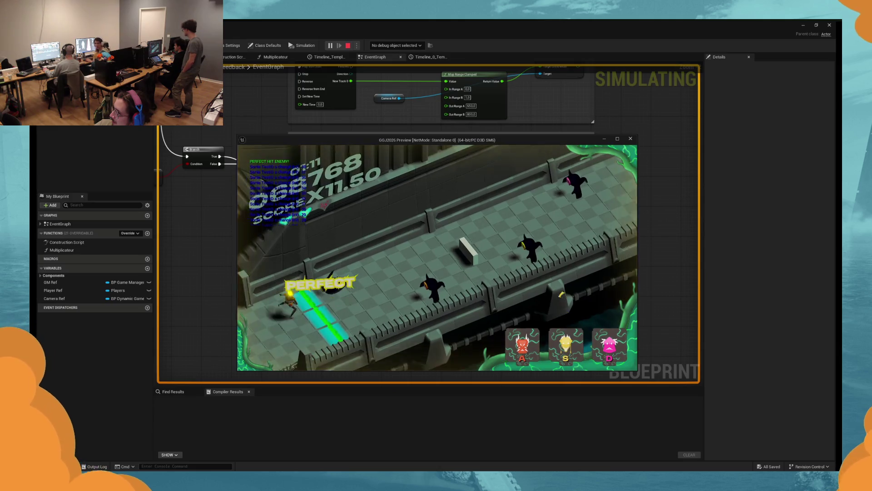
key("s")
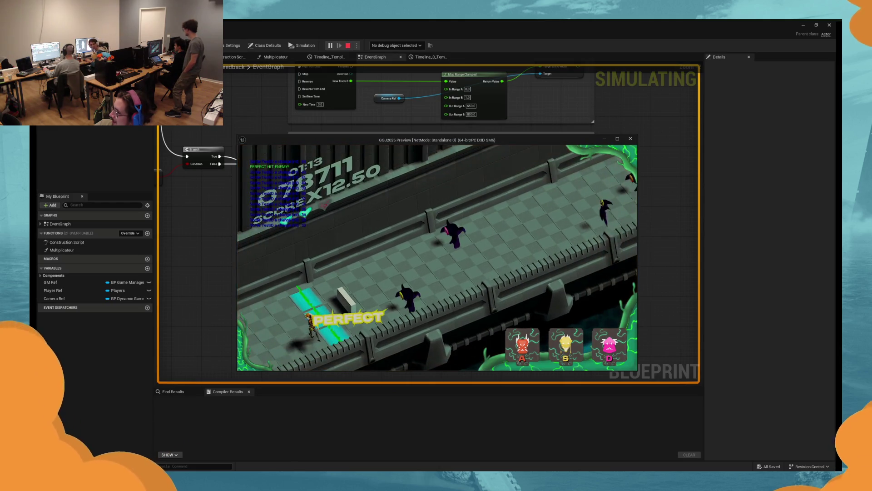
key("s")
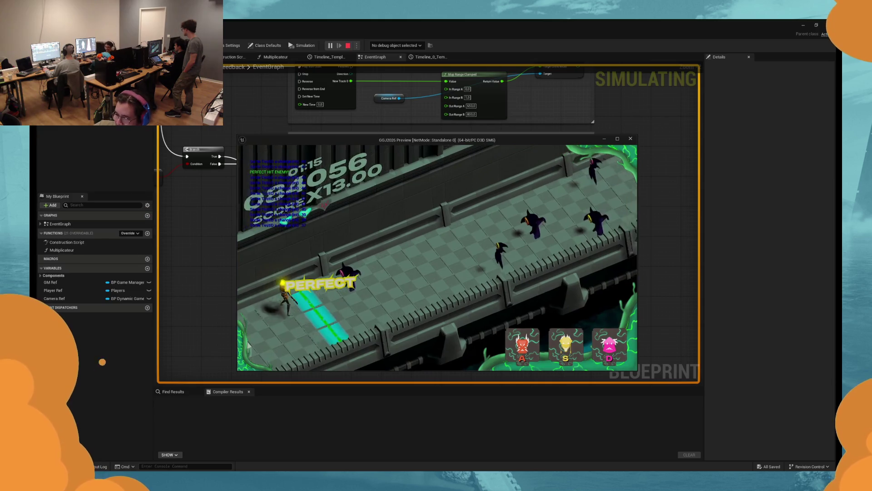
key("s")
key("Escape")
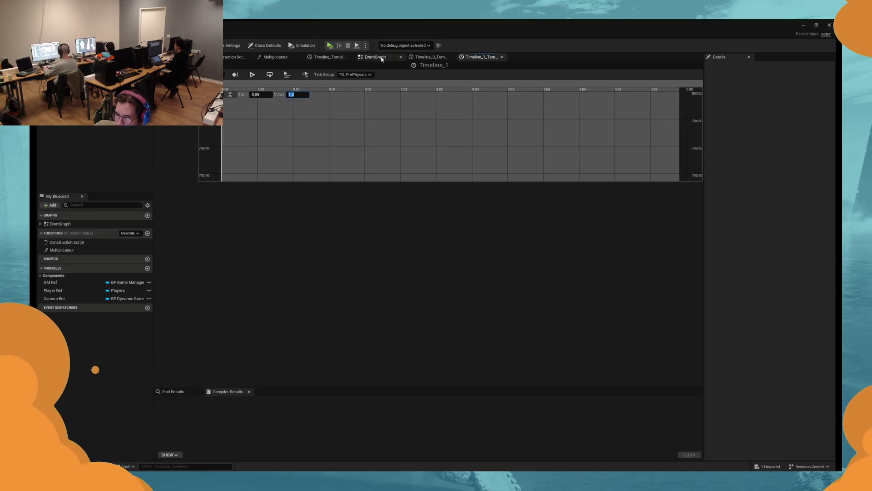
Step: Change Timeline_2's last curve key value from 800 to 1.0
double_click(369, 277)
left_click(221, 176)
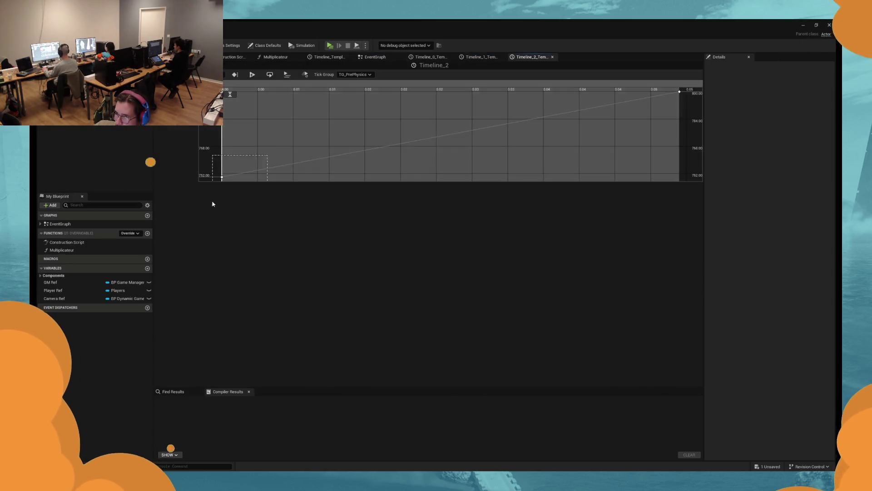
type("0")
key("Return")
left_click(680, 92)
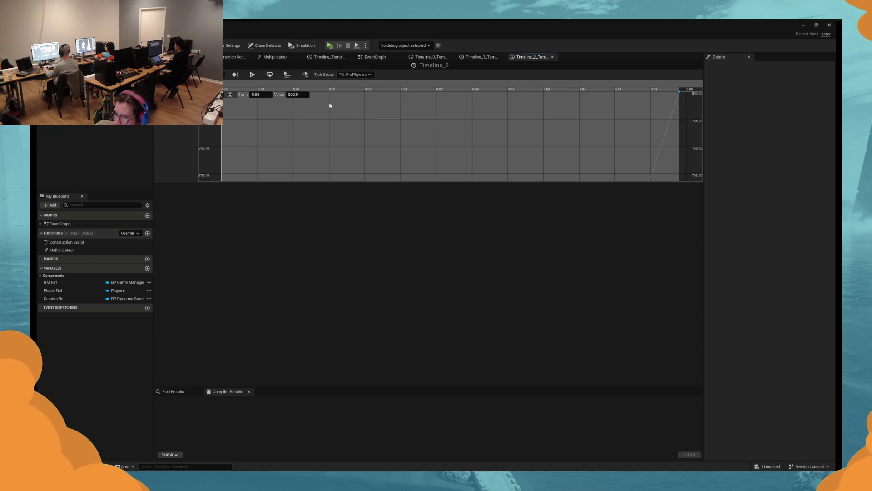
key("Return")
left_click(375, 57)
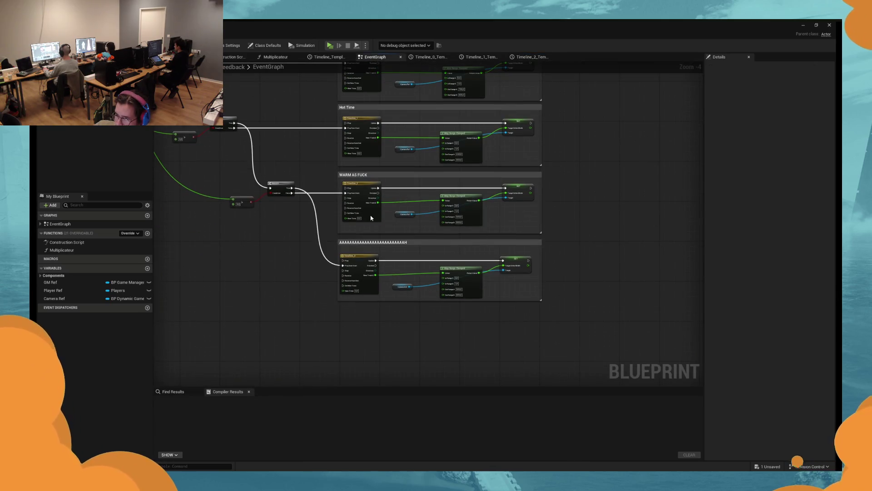
Step: Set Timeline_3's end key at 0.05 to 1.0 and launch a new playtest
left_click(531, 57)
left_click(247, 146)
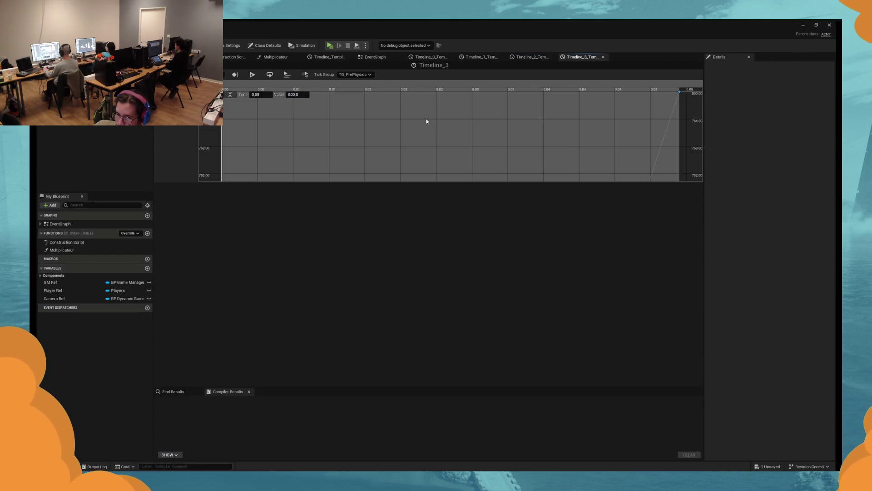
type("1")
key("Return")
left_click(330, 45)
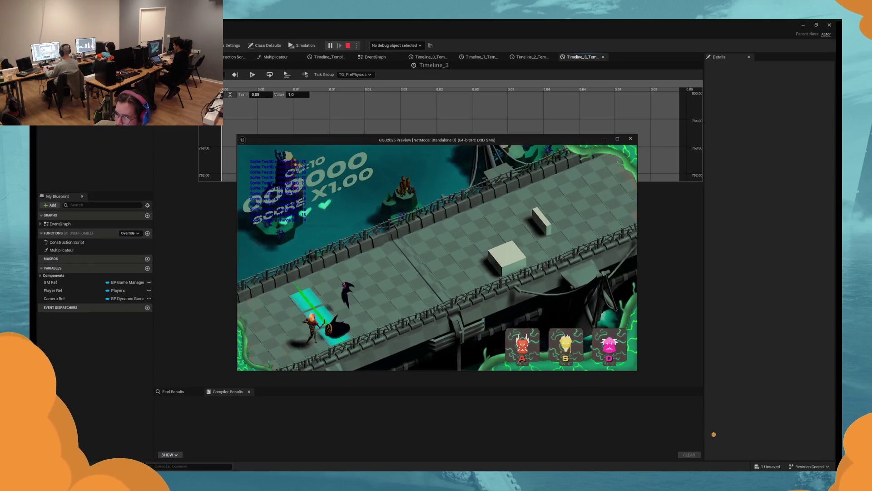
Step: Land perfect hits with the A, S and D lane keys up to X11.50, then stop the session
key("d")
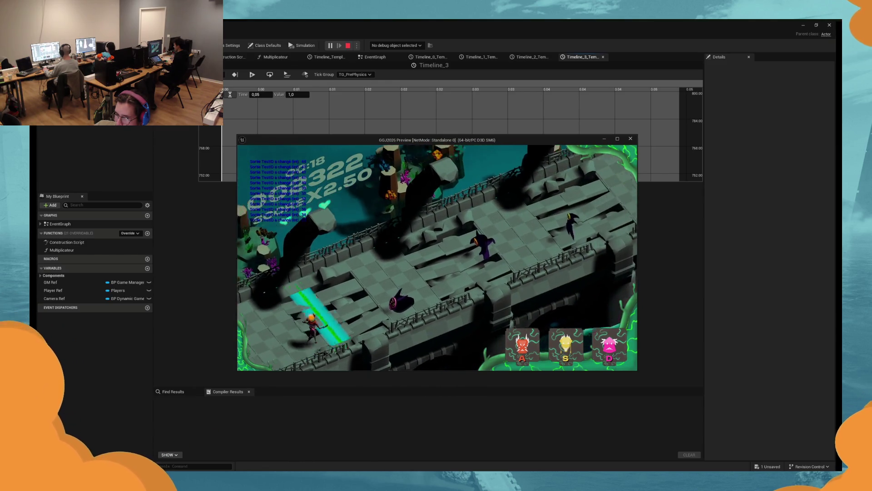
key("d")
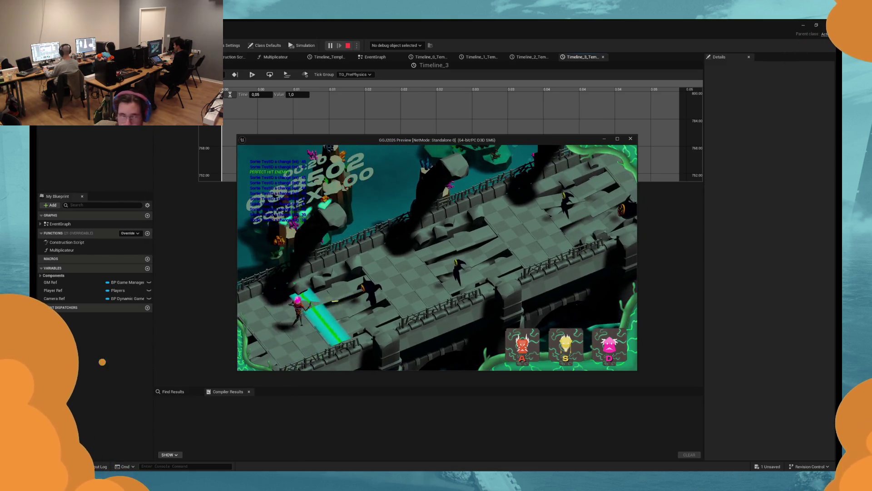
key("a")
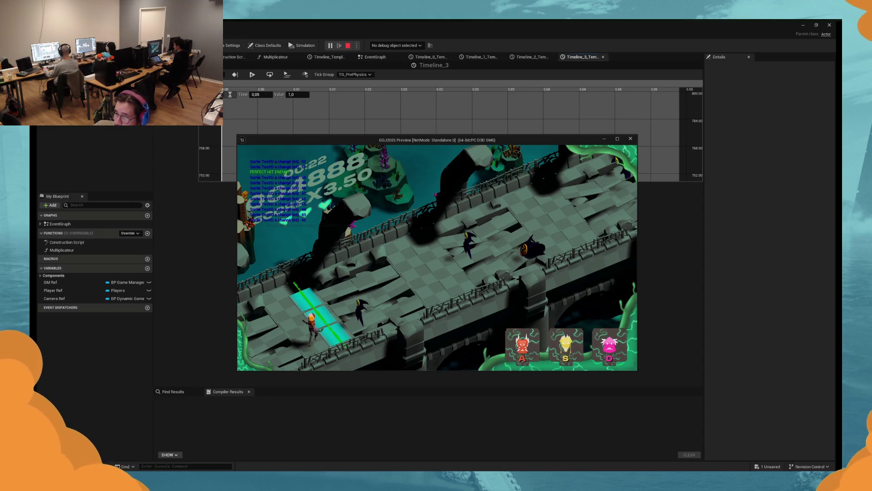
key("s")
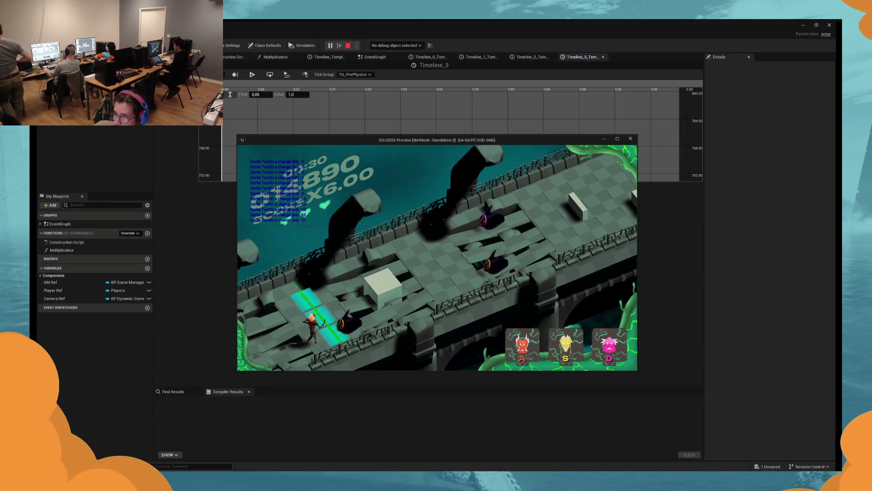
key("s")
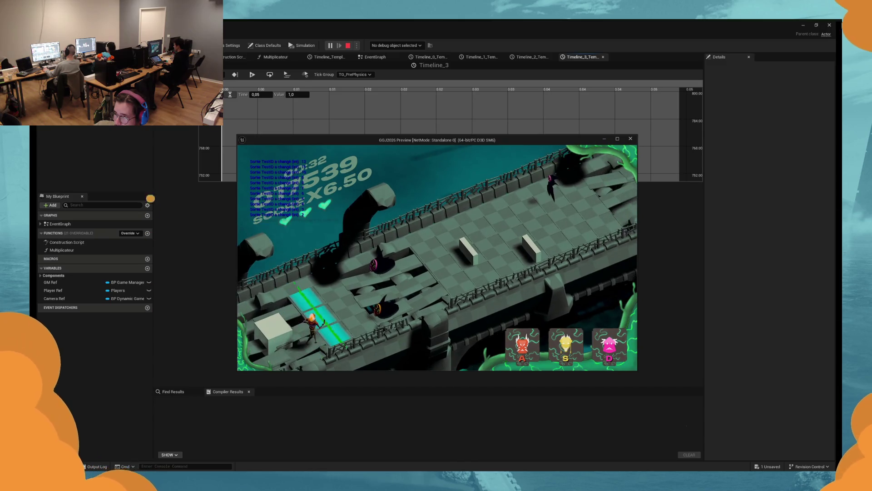
key("s")
key("d")
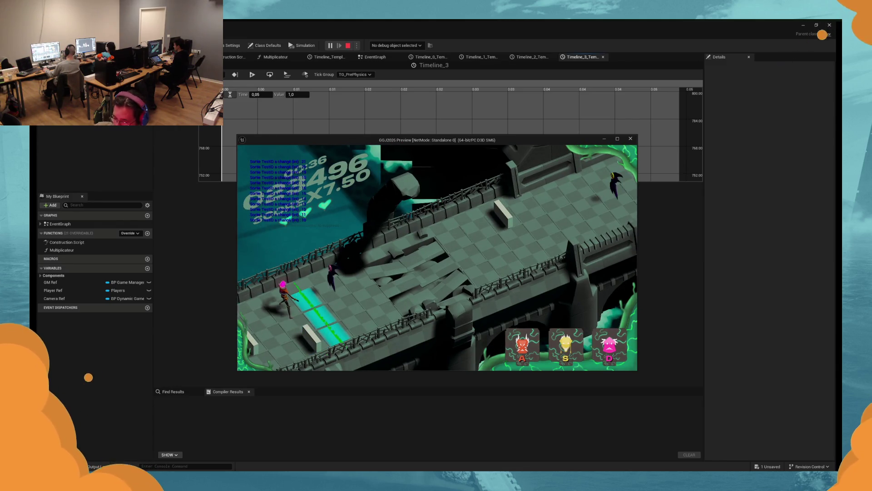
key("d")
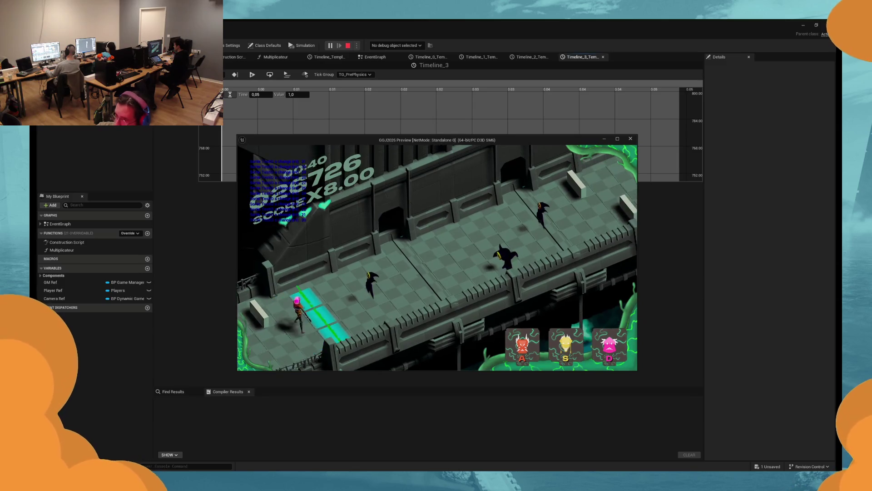
key("s")
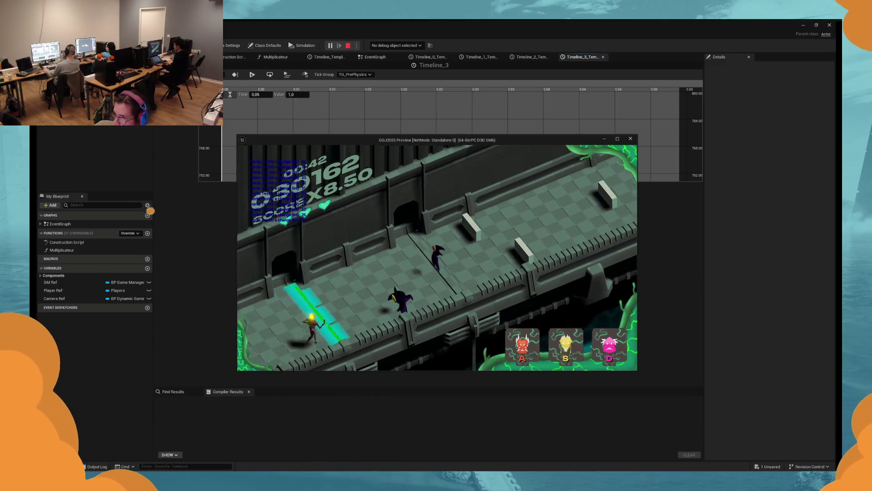
key("s")
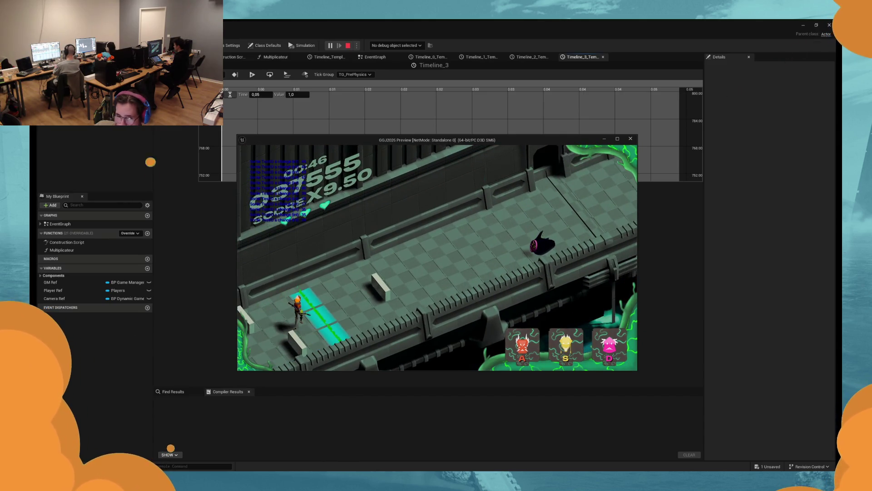
key("d")
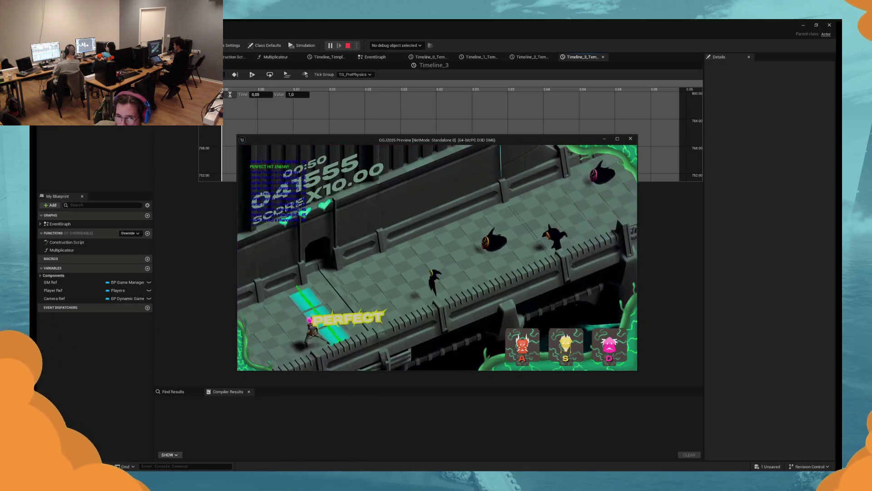
key("s")
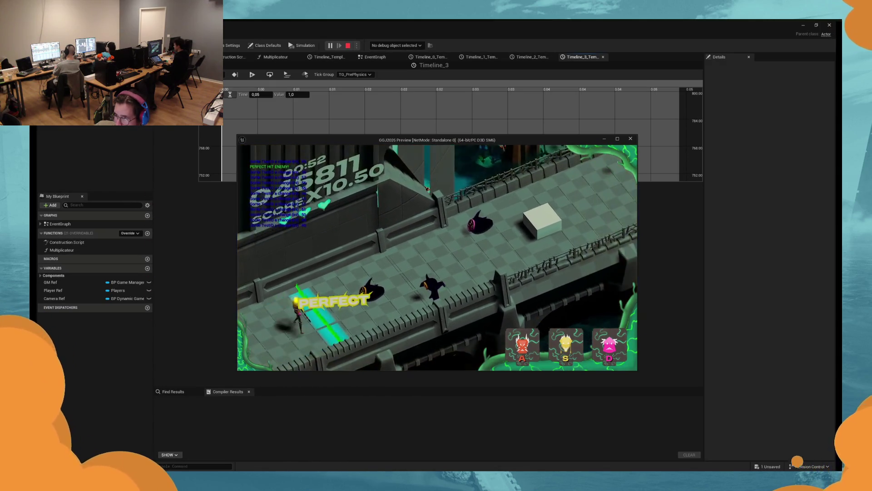
key("s")
key("s")
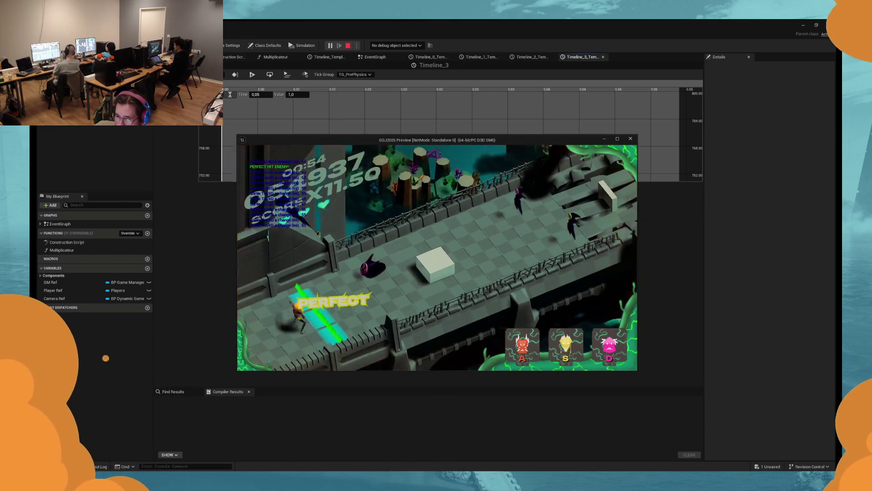
key("Escape")
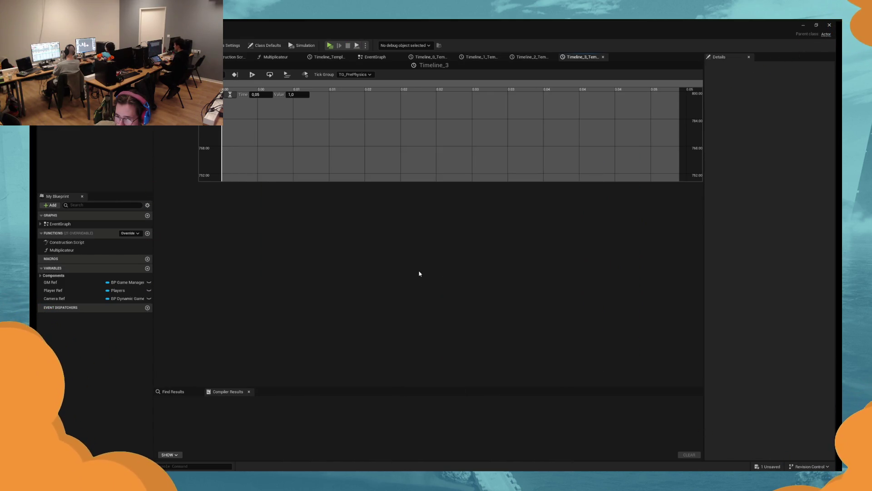
Step: Edit the last section's Map Range Clamped Out Range values in the EventGraph, then playtest
left_click(375, 56)
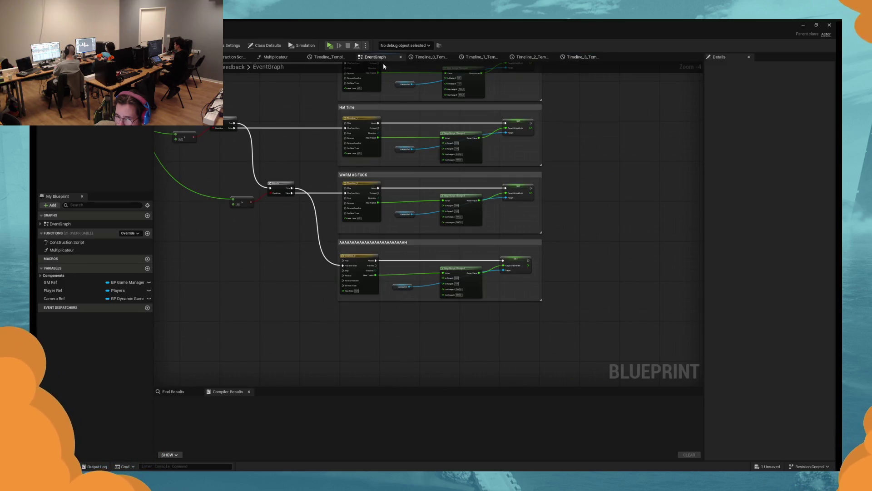
scroll(466, 277, "up", 3)
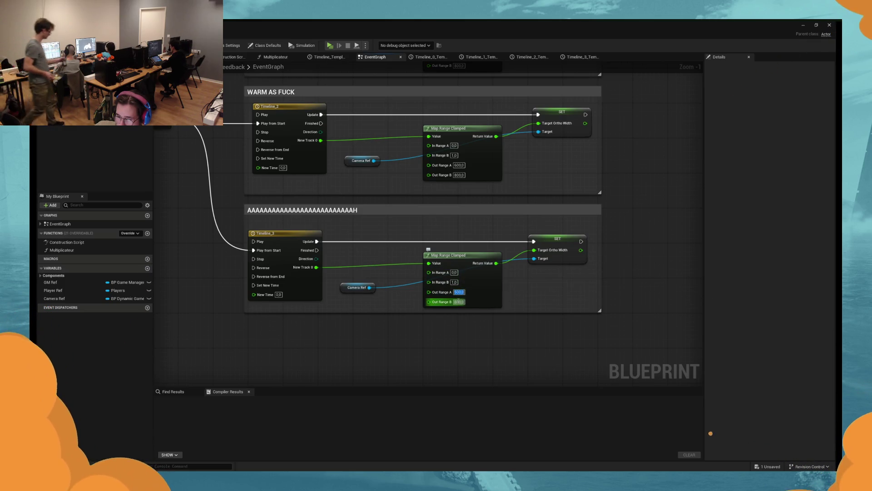
left_click(458, 292)
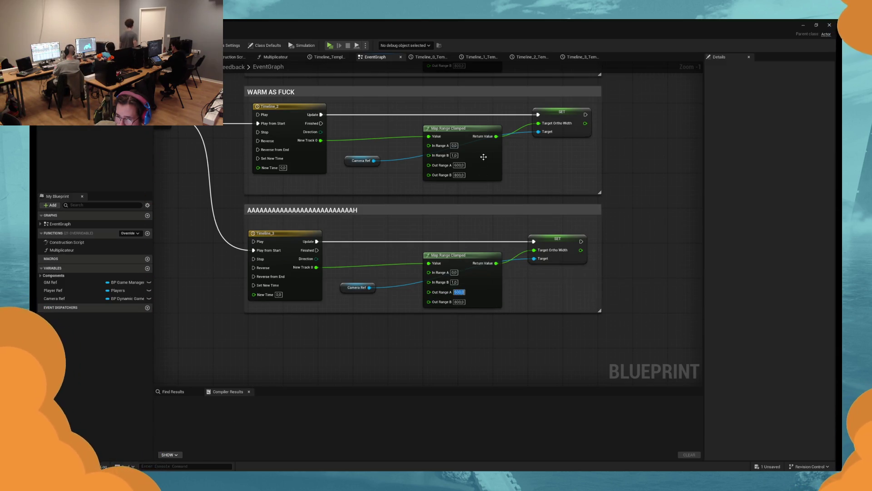
scroll(484, 163, "up", 5)
scroll(479, 164, "up", 2)
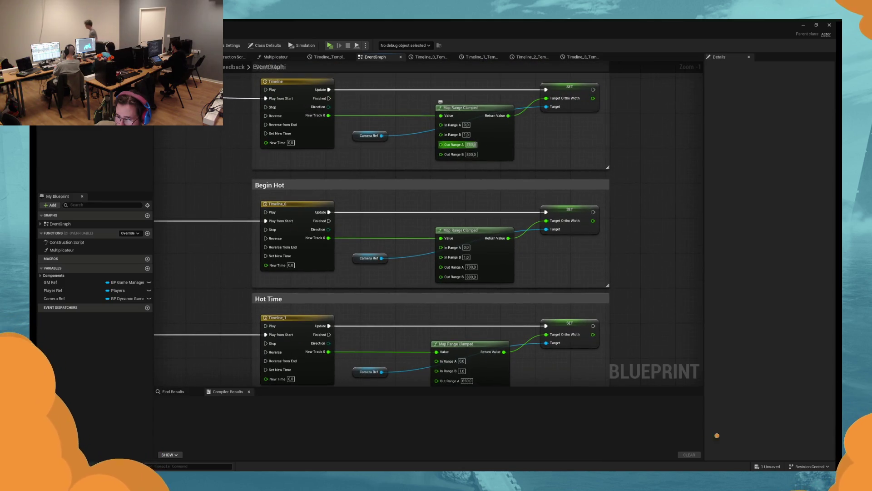
left_click(331, 45)
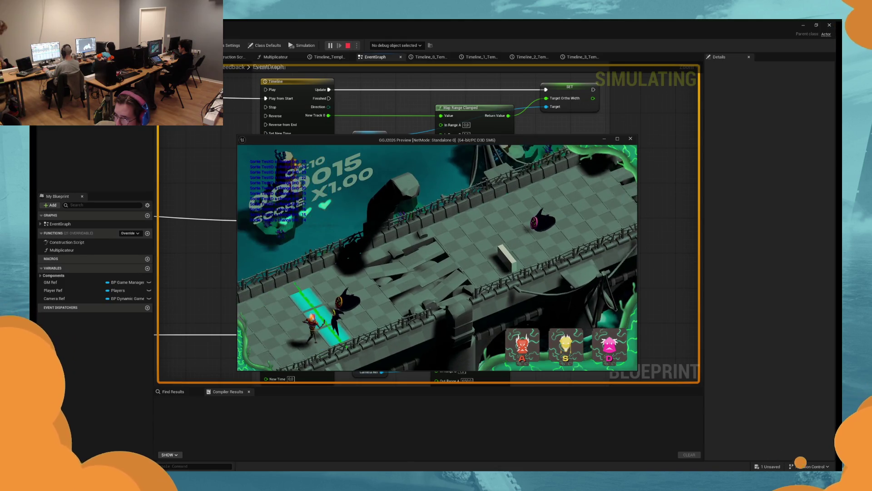
Step: Play briefly, stop, and inspect the Start Multi timeline's end key at 0.05
key("a")
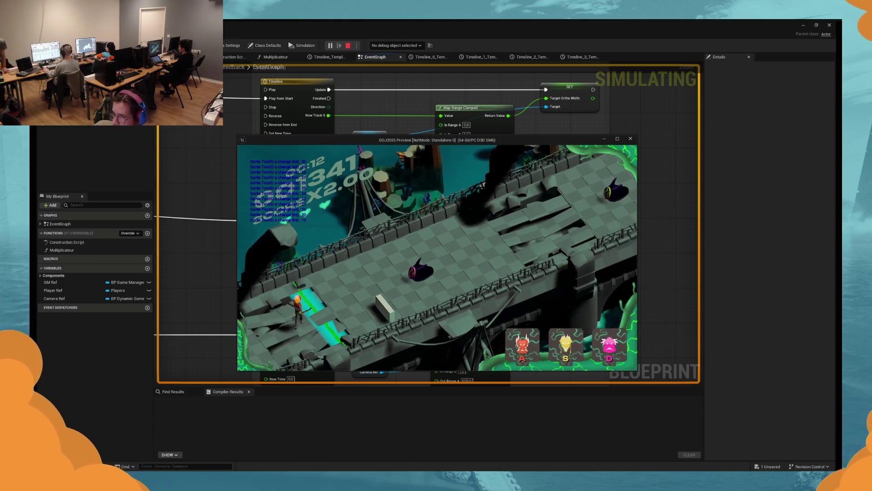
key("d")
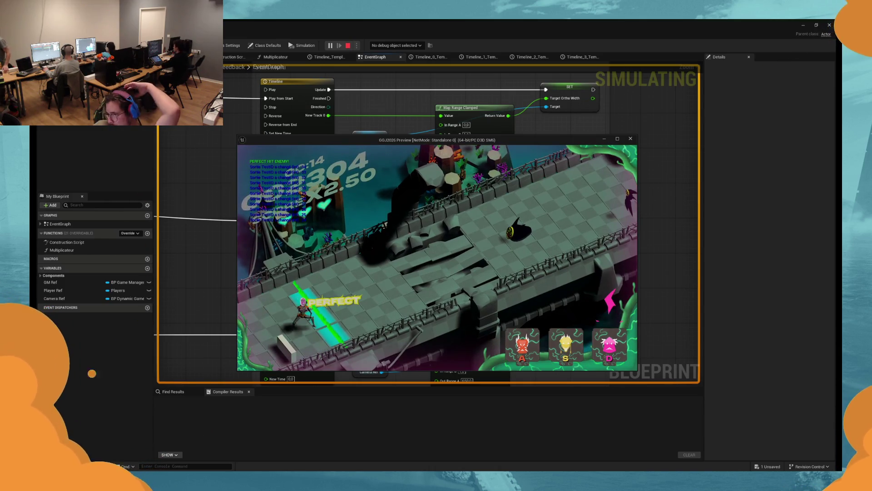
key("Escape")
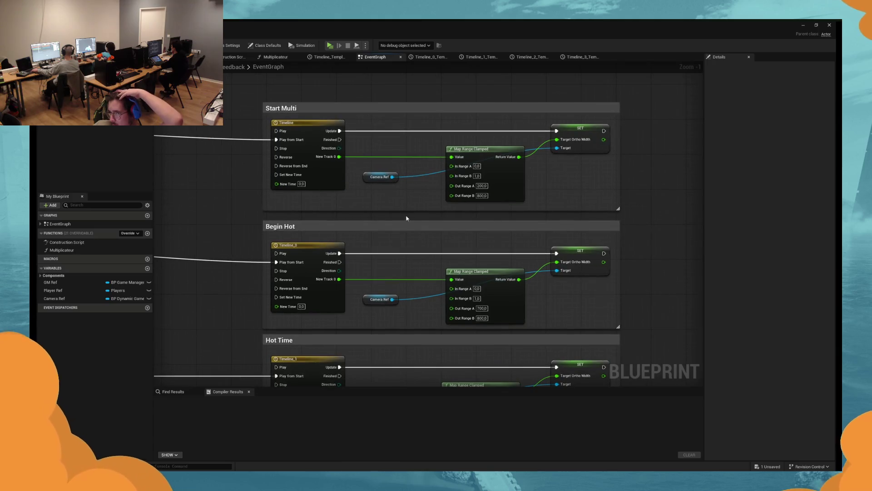
double_click(337, 179)
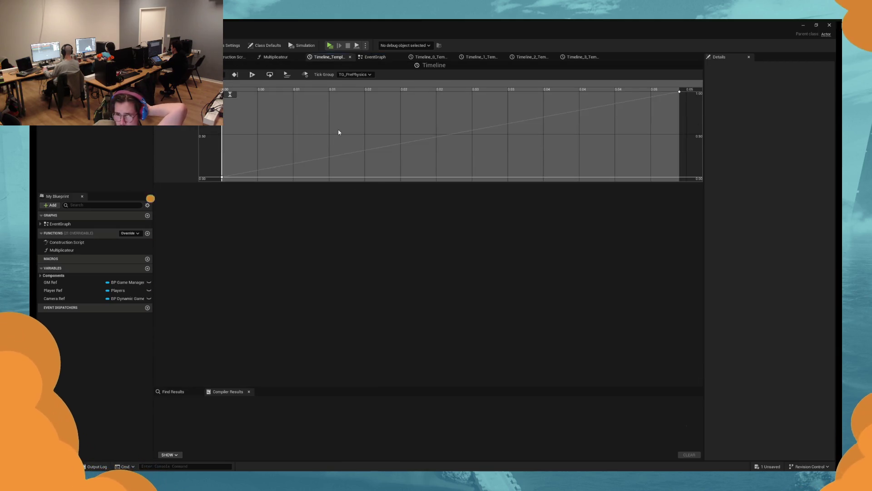
left_click_drag(548, 113, 455, 118)
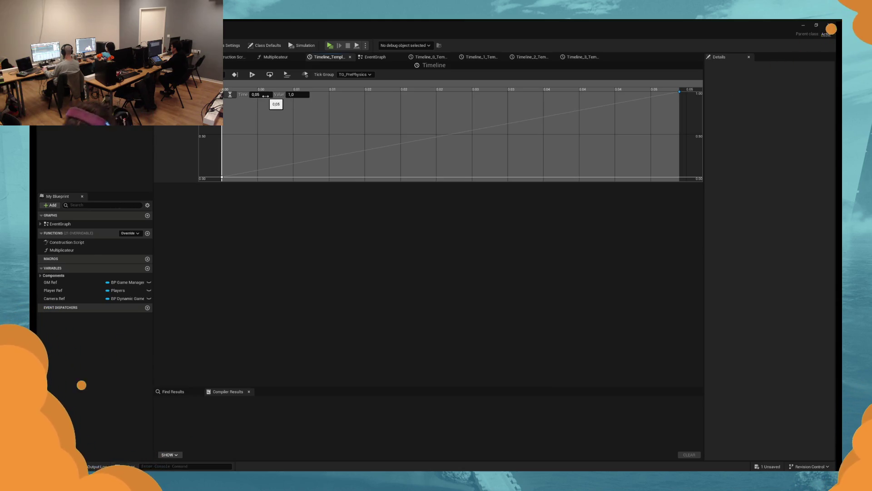
Step: Set Start Multi's Map Range Clamped Out Range B to 1500 and start a playtest
left_click(371, 59)
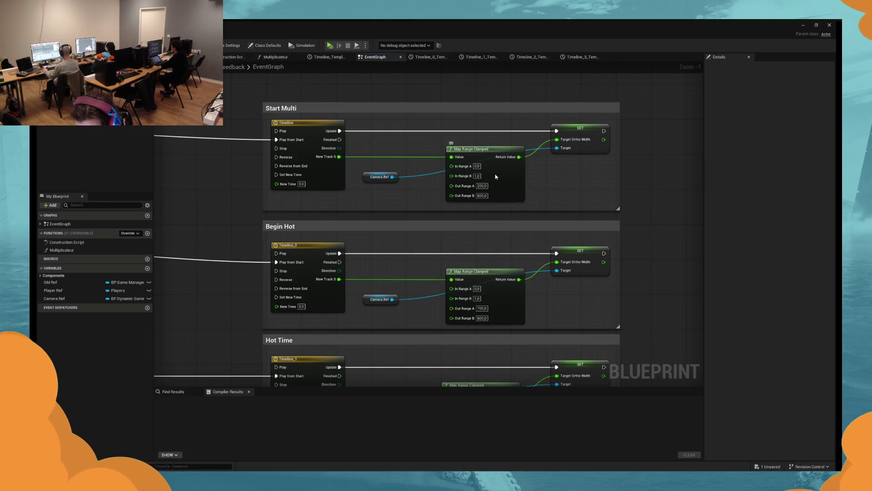
left_click(482, 195)
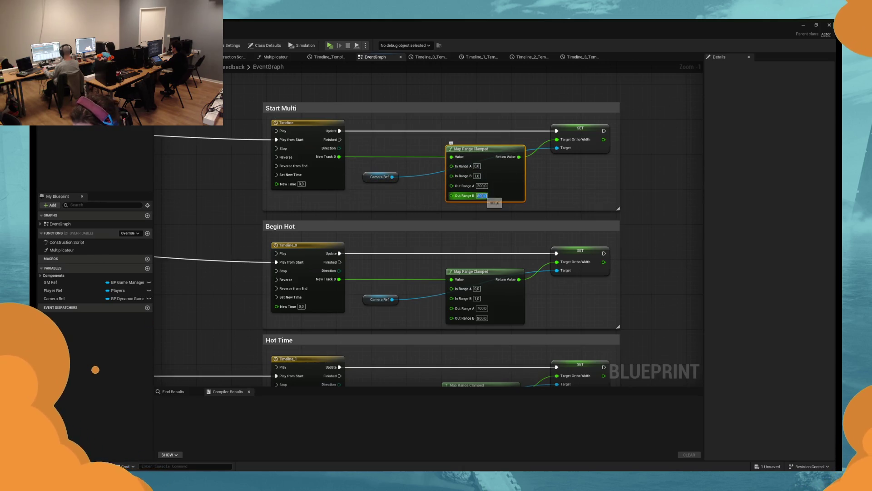
type("1")
key("Return")
key("BackSpace")
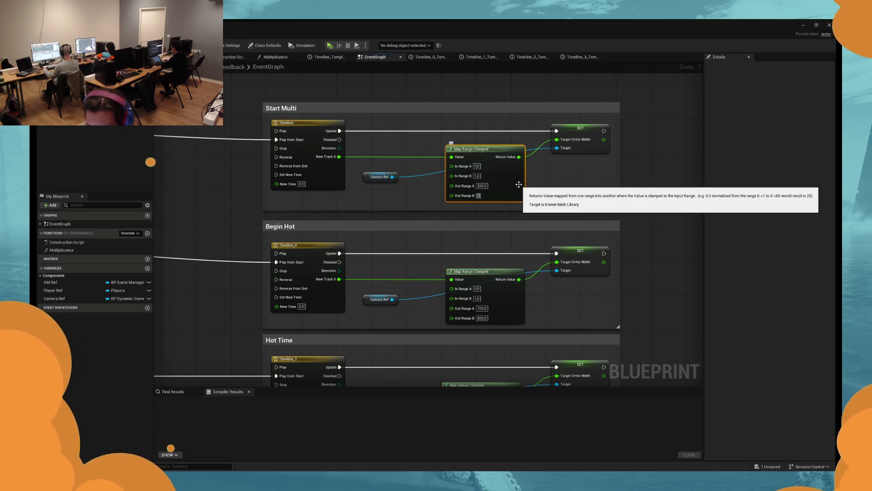
type("0")
key("Return")
left_click(329, 46)
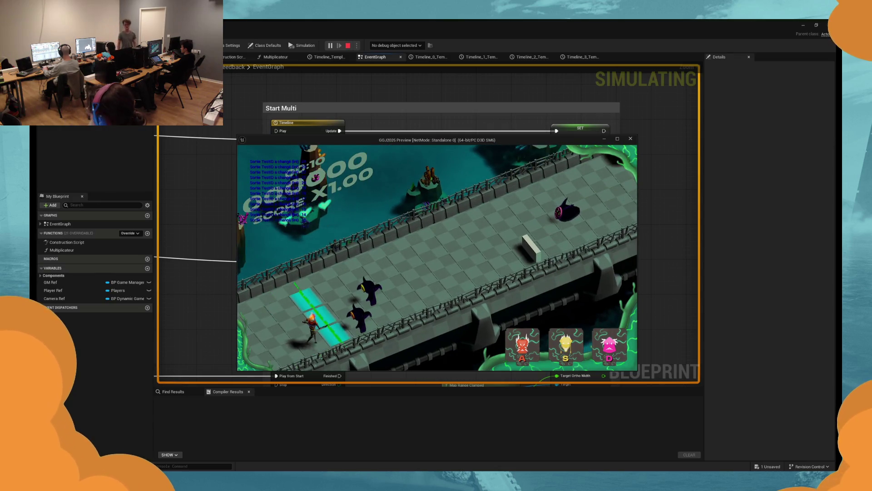
key("d")
key("d")
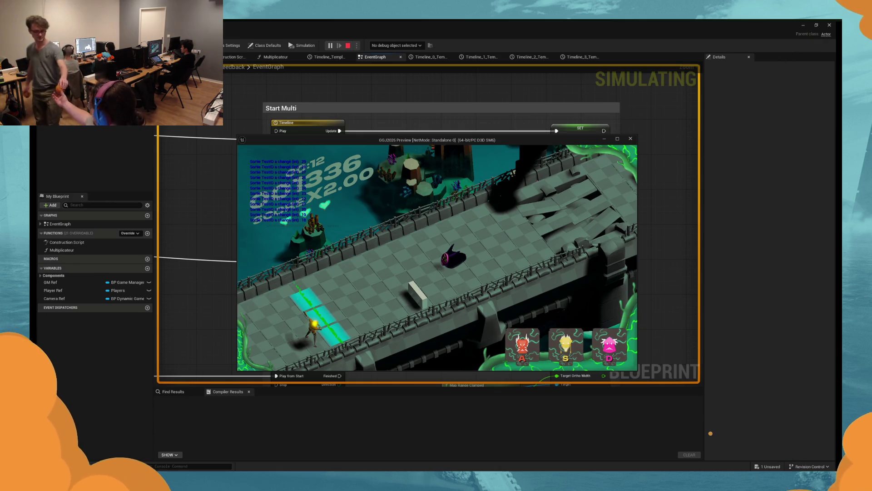
key("d")
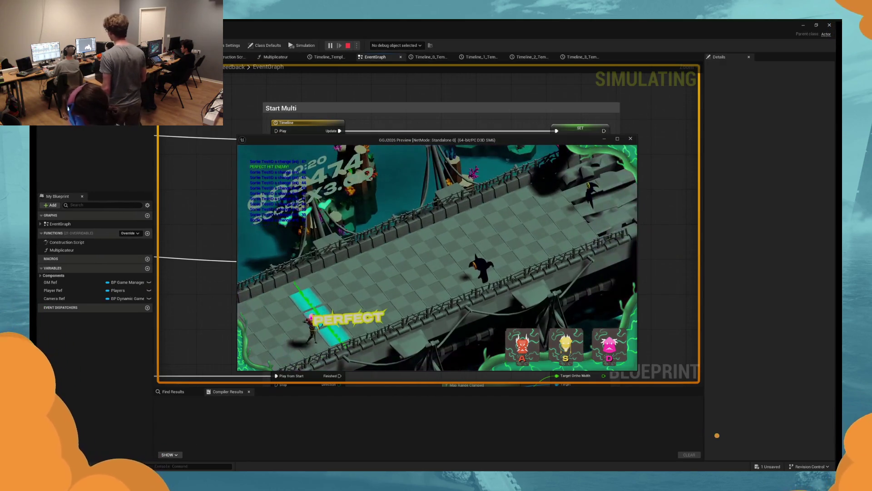
key("Escape")
left_click_drag(414, 239, 405, 227)
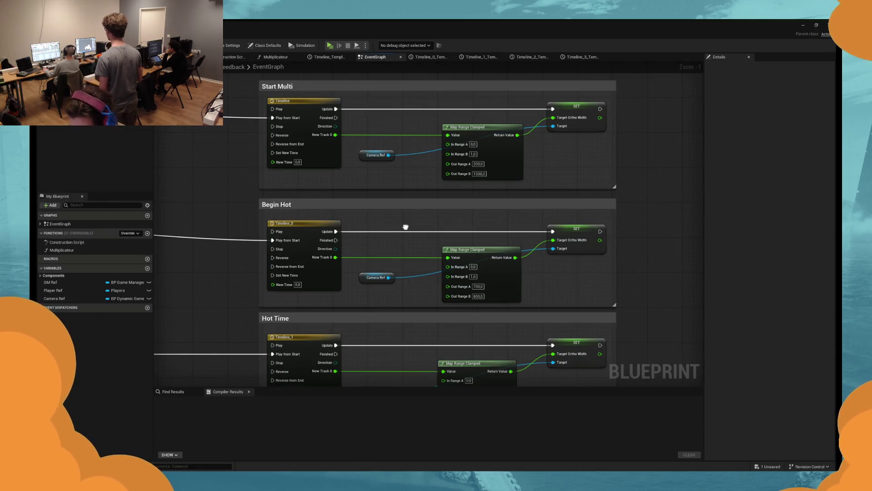
Step: Attach a Print String node to the Start Multi timeline's Finished output
scroll(405, 227, "down", 3)
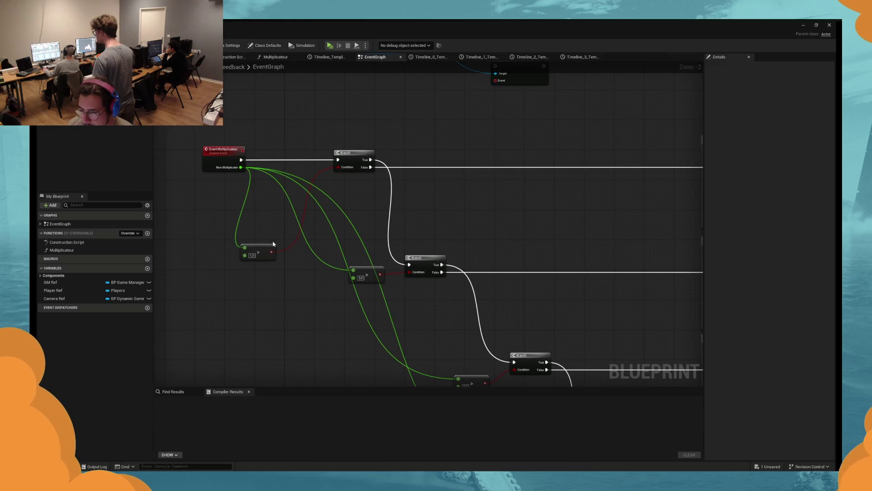
left_click(226, 160)
mouse_move(260, 246)
left_mouse_down()
mouse_move(238, 282)
mouse_move(220, 298)
mouse_move(201, 298)
left_mouse_up()
left_click_drag(425, 271, 370, 253)
mouse_move(466, 253)
left_mouse_down()
mouse_move(412, 217)
mouse_move(327, 196)
mouse_move(253, 195)
mouse_move(495, 193)
left_mouse_up()
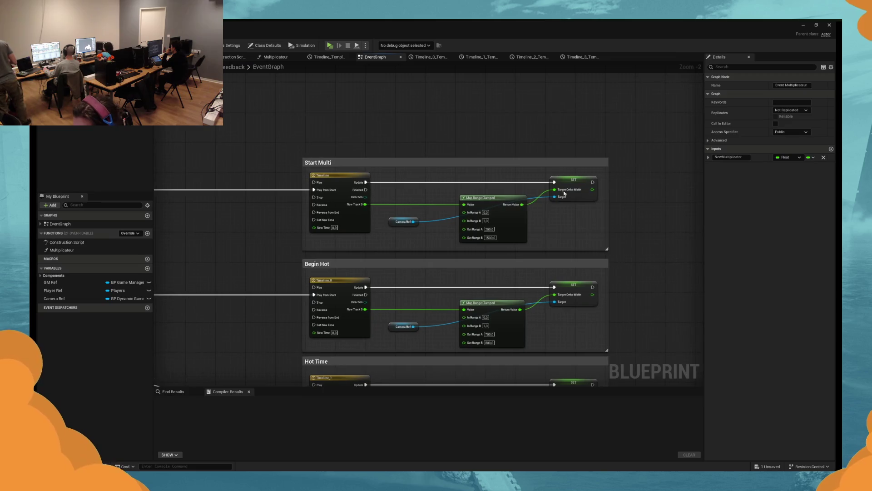
left_click_drag(366, 190, 434, 99)
key("alt+s")
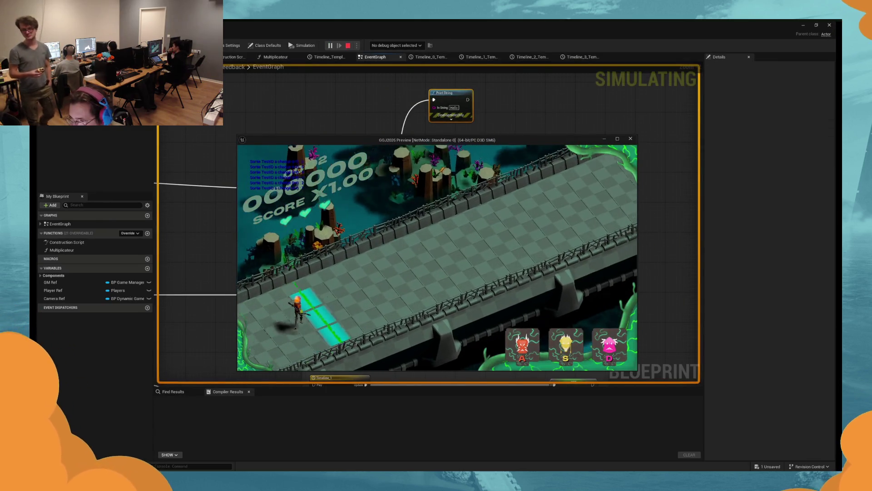
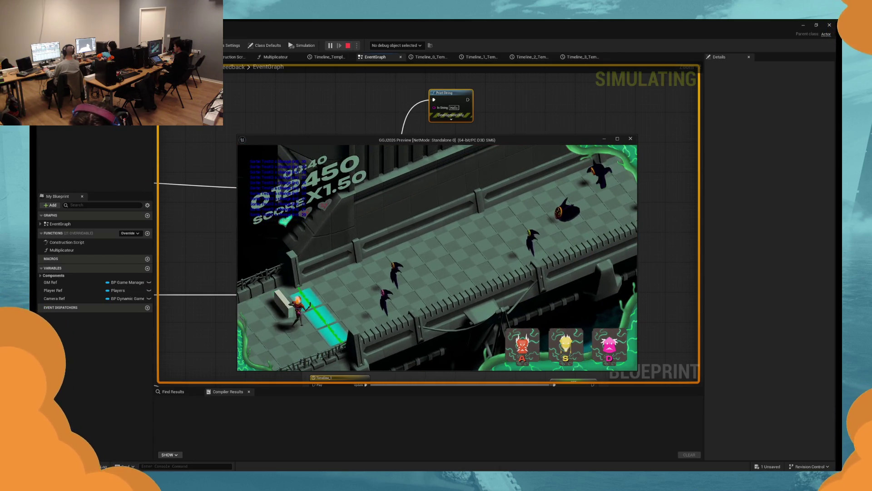
Step: Stop the preview and bind the Create Event node to Event Multiplicateur
key("Escape")
scroll(425, 237, "down", 4)
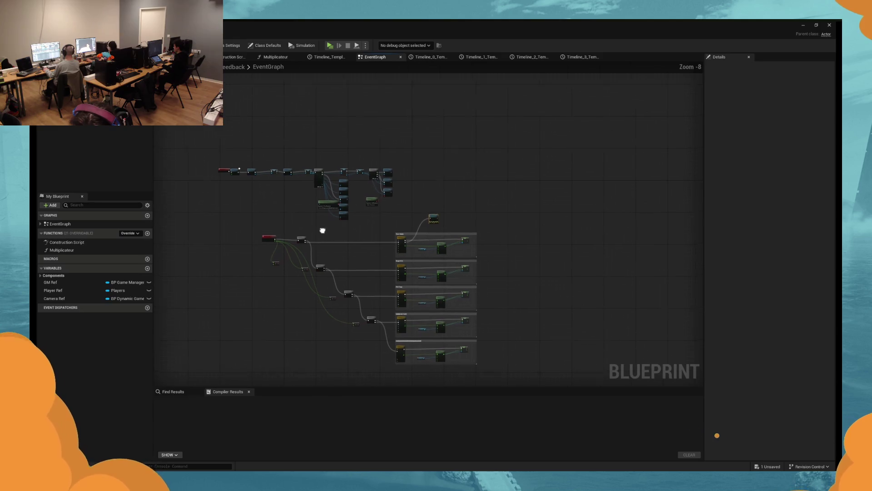
mouse_move(357, 239)
left_mouse_down()
mouse_move(356, 292)
mouse_move(373, 239)
mouse_move(343, 235)
left_mouse_up()
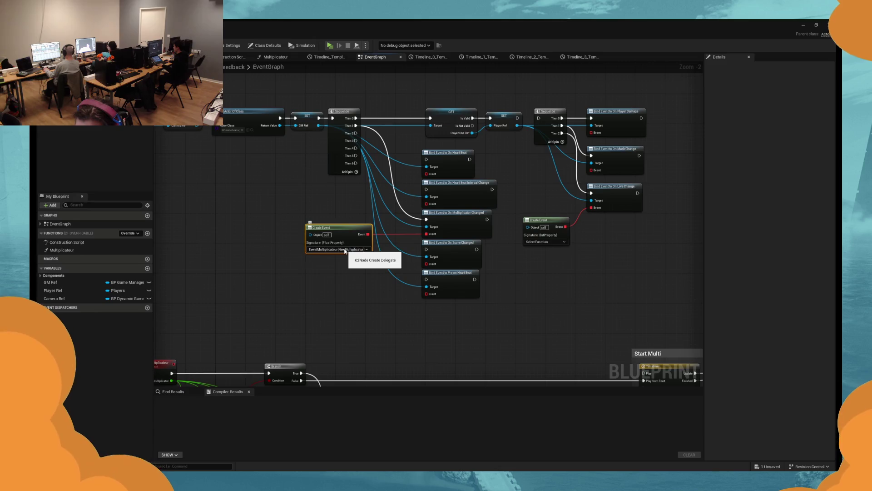
left_click(344, 250)
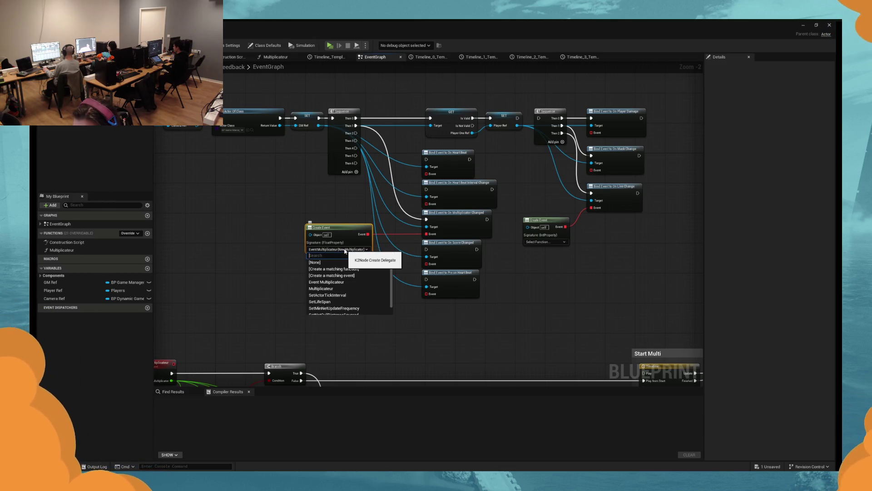
left_click_drag(260, 274, 309, 257)
left_click(363, 233)
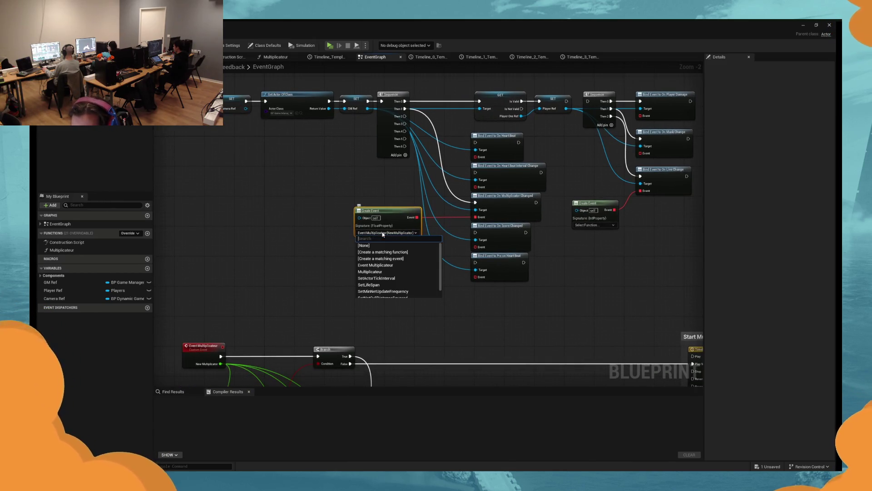
left_click(400, 269)
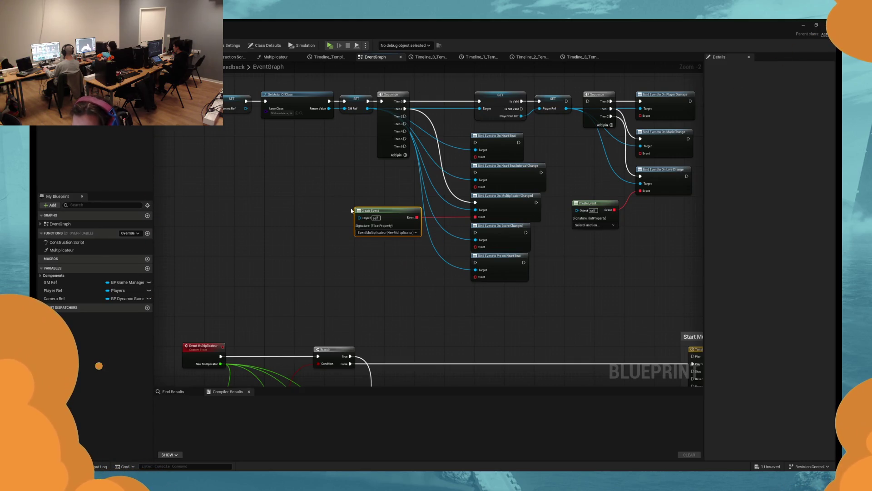
Step: Compile BP_Feedback, then reset Create Event to None and rebind it to Event Multiplicateur
key("F7")
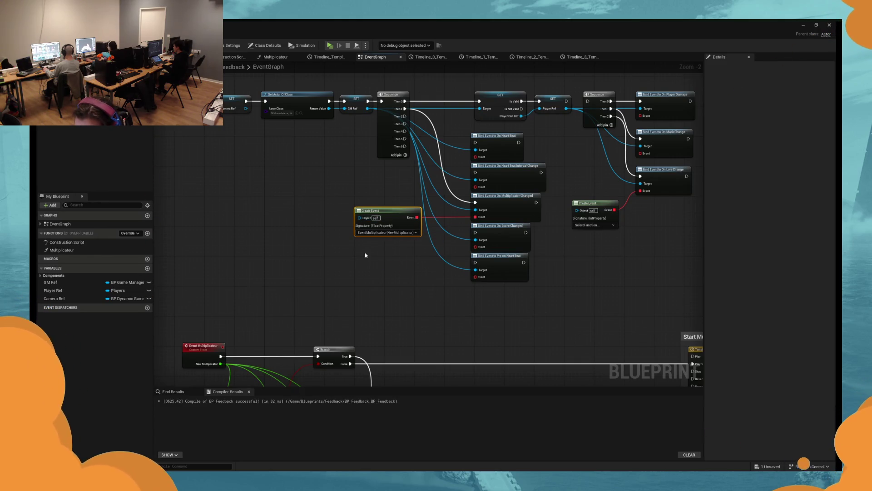
left_click(381, 233)
left_click(382, 242)
left_click(382, 233)
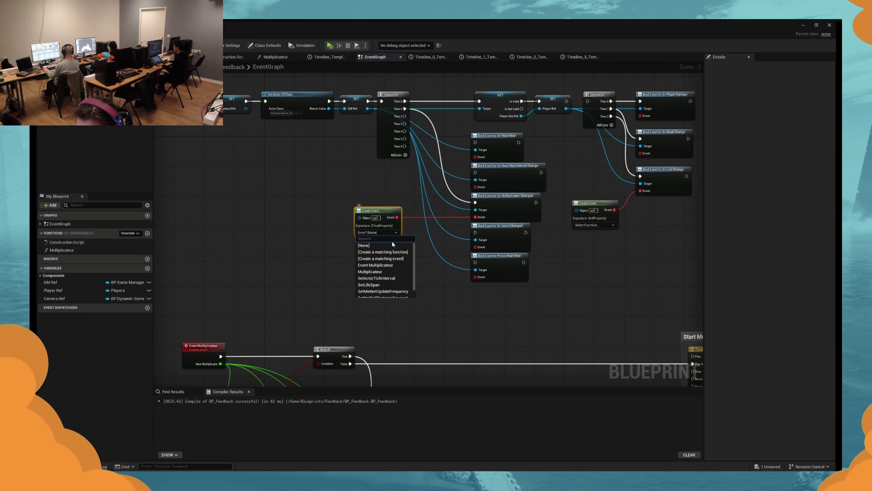
left_click(396, 267)
mouse_move(350, 282)
left_mouse_down()
mouse_move(318, 241)
mouse_move(321, 255)
mouse_move(335, 253)
mouse_move(308, 209)
left_mouse_up()
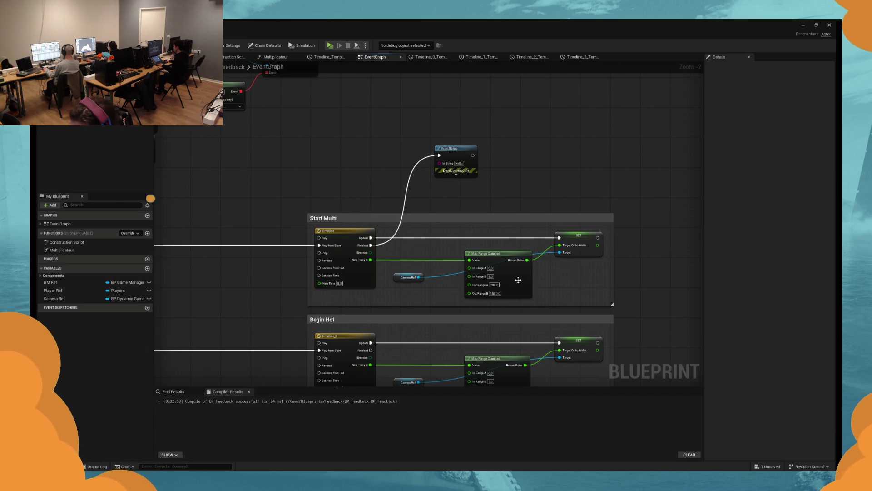
Step: Open the Start Multi timeline curve, then playtest with perfect hits until the multiplier reaches x2.50
left_click(495, 293)
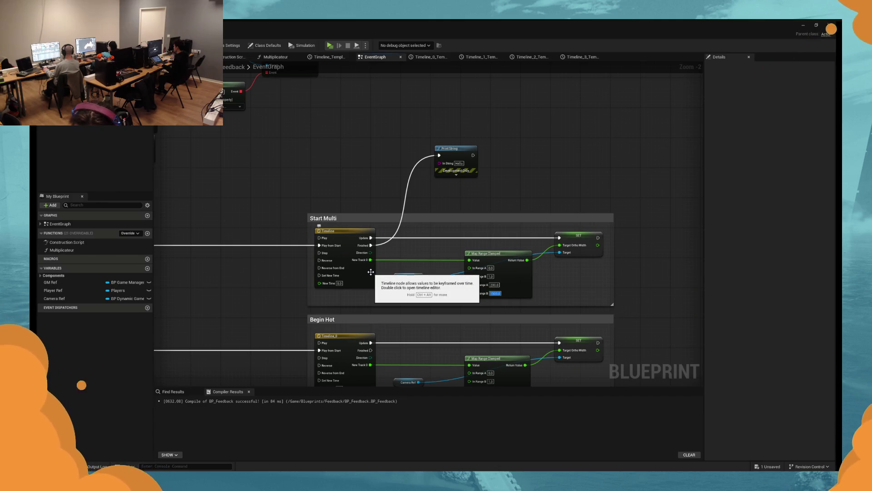
double_click(371, 272)
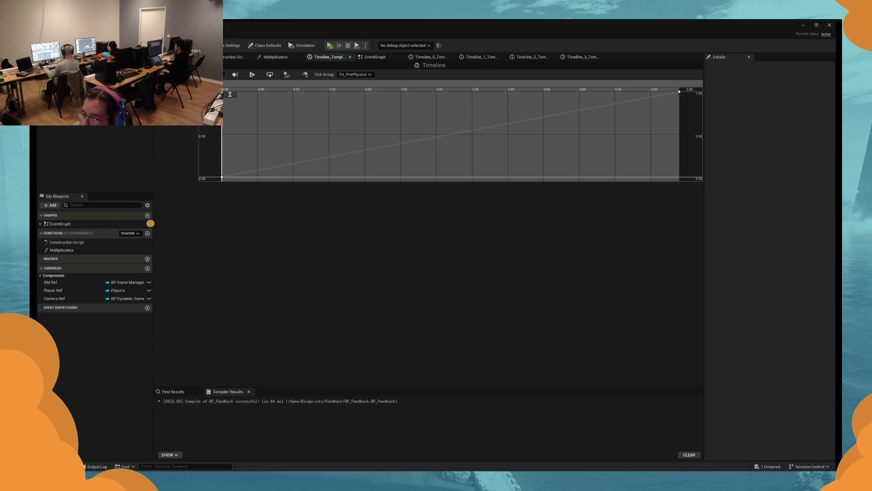
key("alt+p")
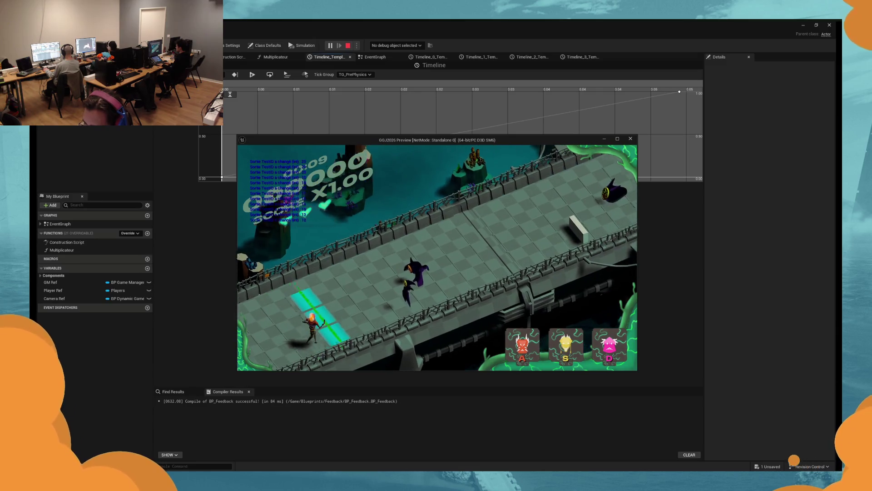
key("a")
key("a")
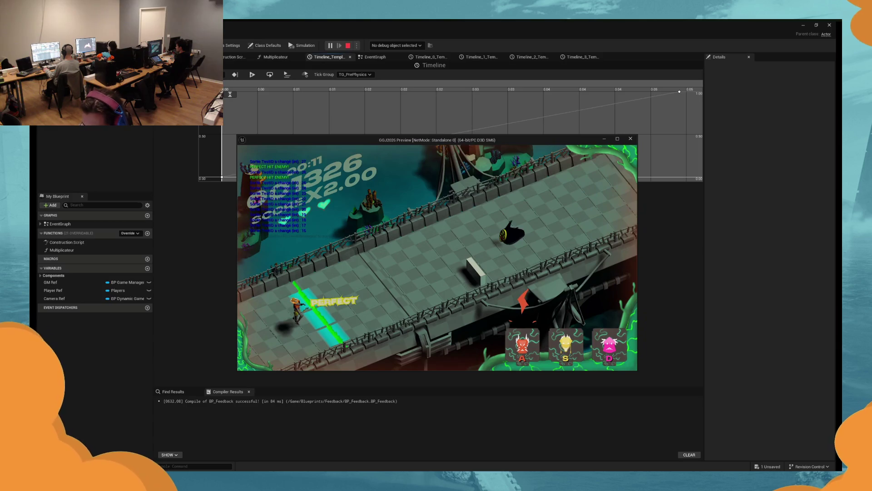
key("s")
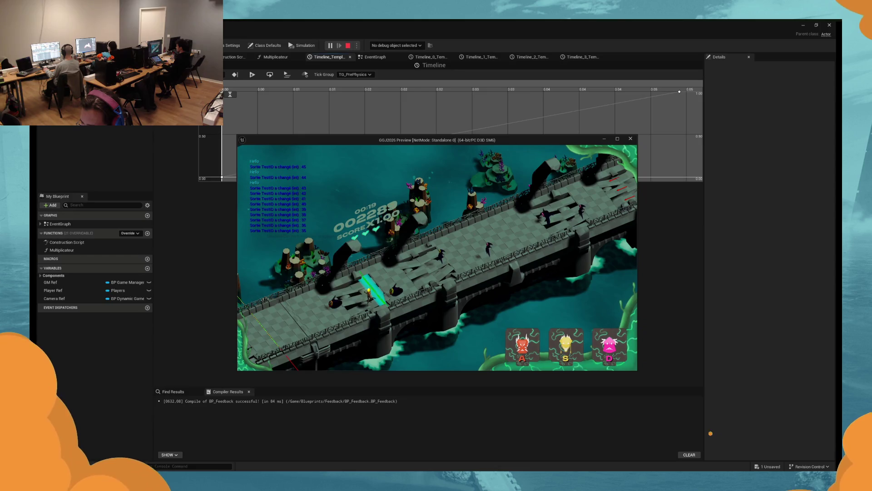
key("d")
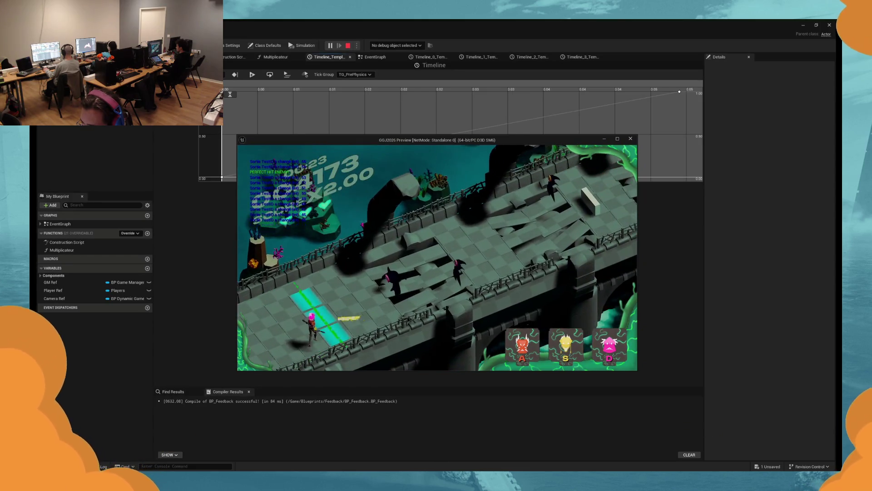
key("Escape")
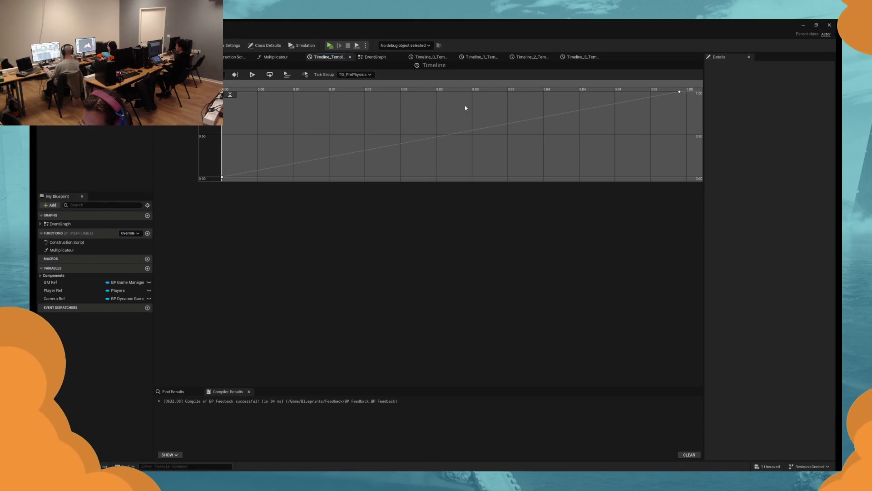
Step: Review the multiplier comparison branches and the Start Multi and Begin Hot sections, then launch a preview
left_click(370, 56)
scroll(250, 230, "down", 3)
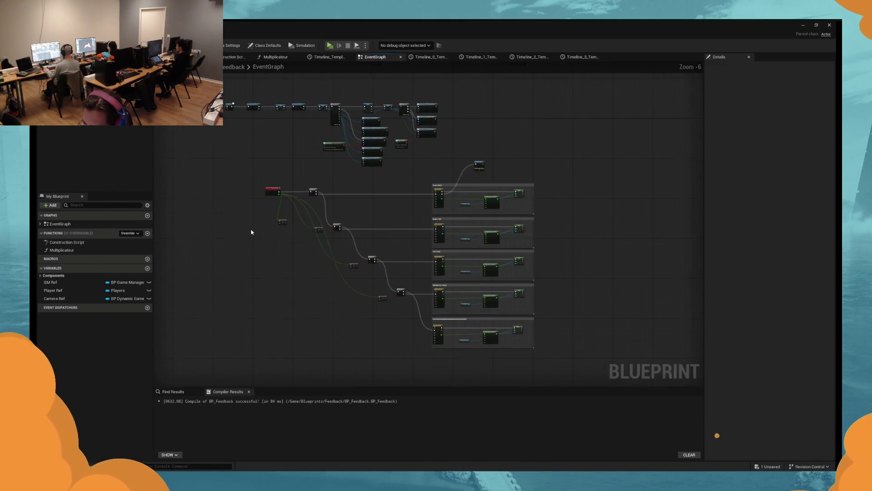
scroll(355, 206, "up", 4)
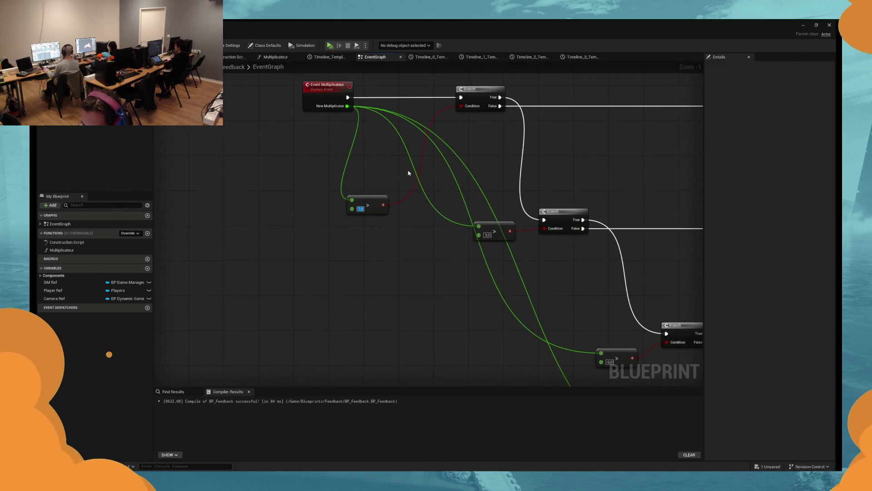
left_click_drag(376, 196, 302, 215)
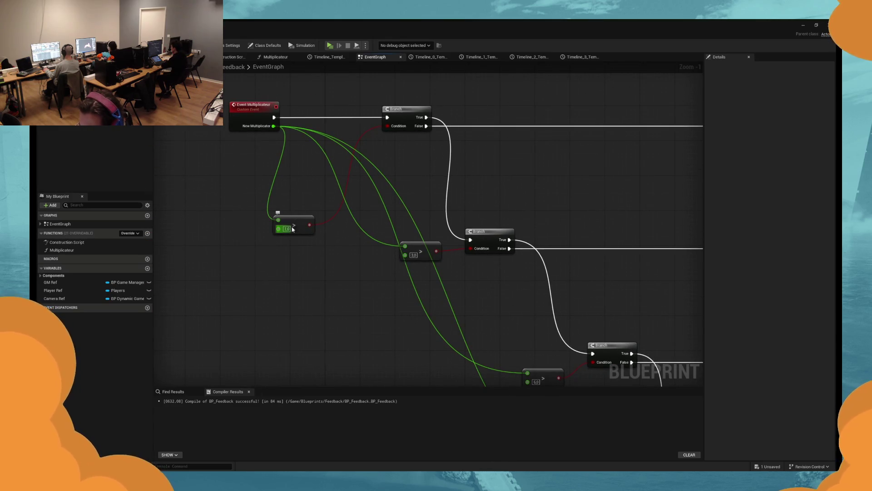
scroll(471, 194, "down", 4)
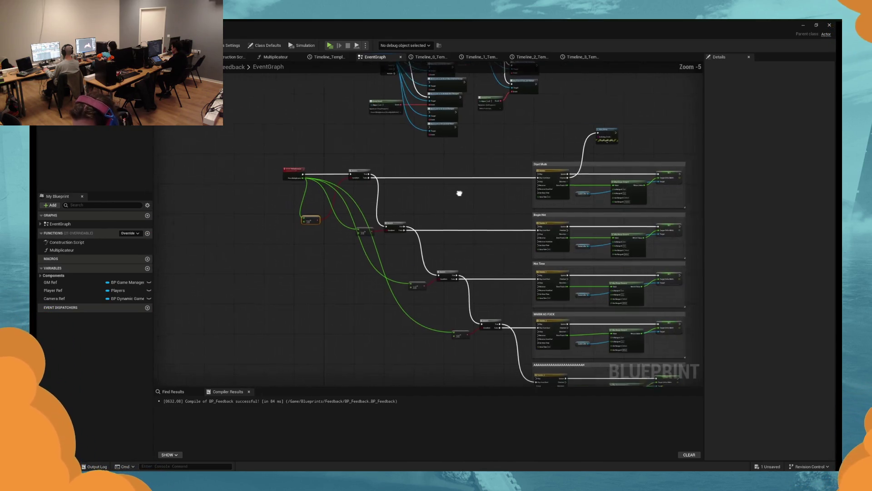
scroll(405, 179, "up", 2)
mouse_move(441, 241)
left_mouse_down()
mouse_move(414, 177)
mouse_move(274, 214)
mouse_move(204, 172)
left_mouse_up()
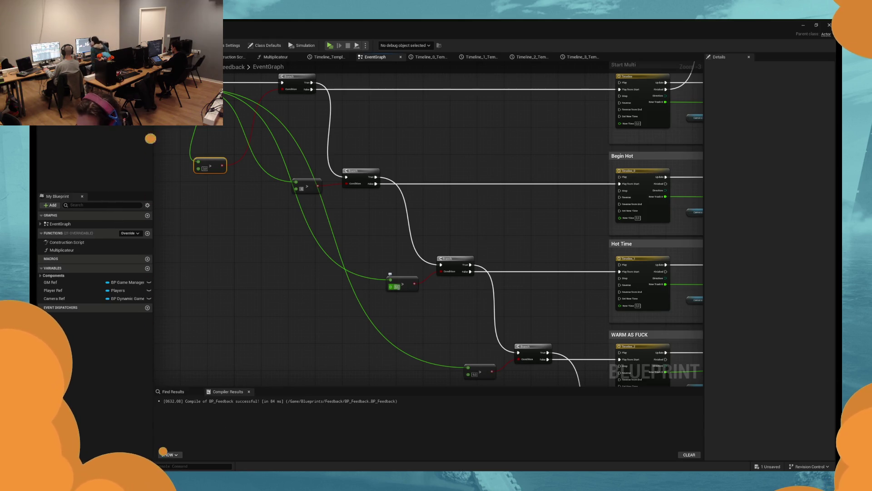
mouse_move(624, 57)
left_mouse_down()
mouse_move(542, 32)
mouse_move(469, 130)
left_mouse_up()
left_click(334, 46)
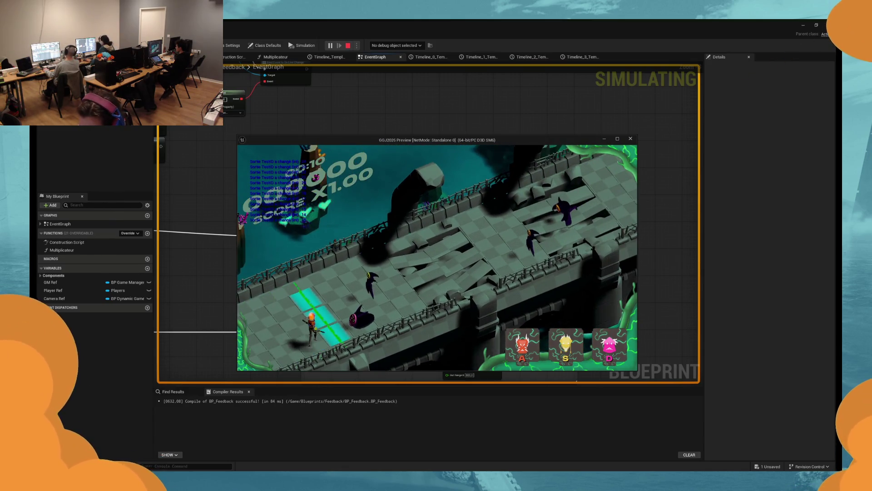
Step: Land two perfect hits in the game and stop the preview
key("d")
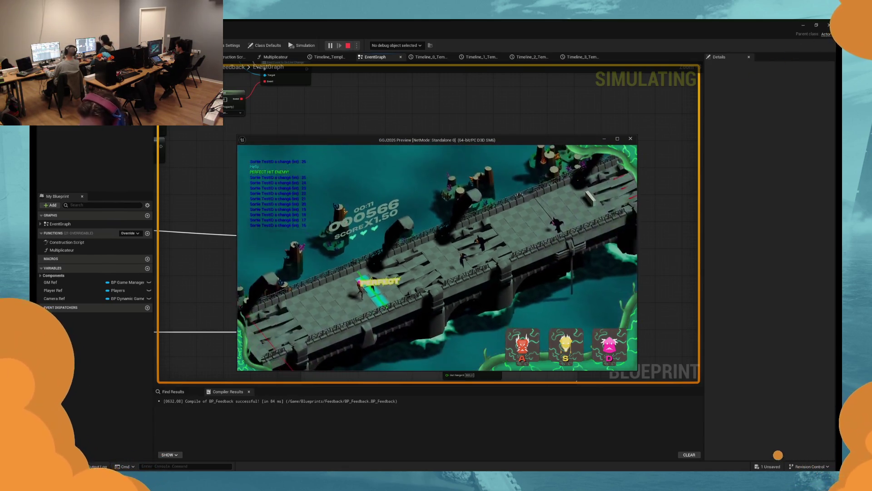
key("d")
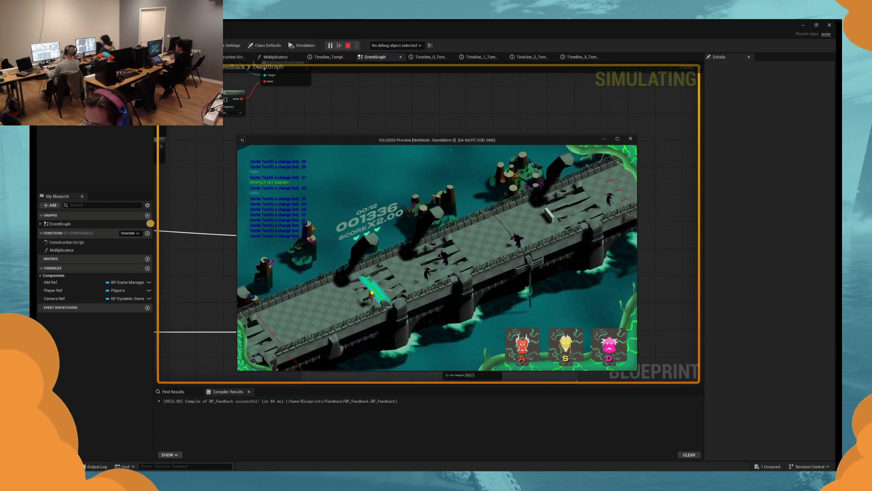
key("s")
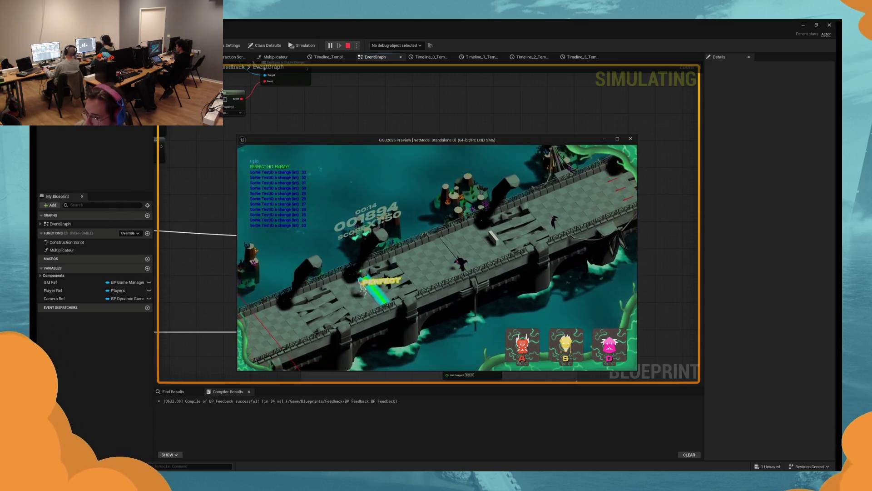
key("Escape")
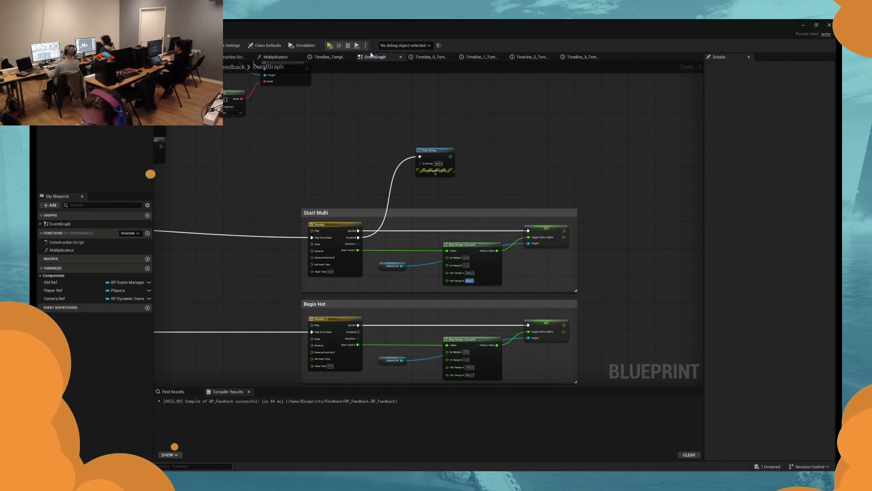
Step: Restart the preview and land perfect hits up to a x2.00 multiplier before stopping
left_click(333, 47)
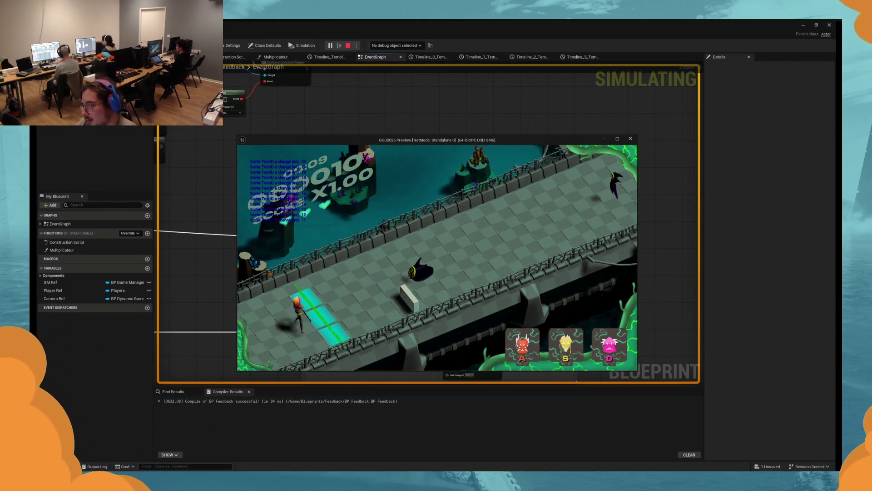
key("s")
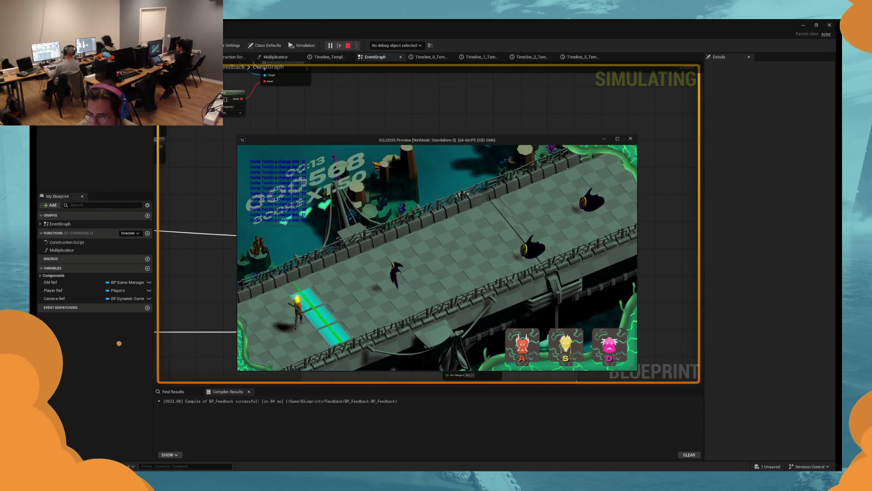
key("space")
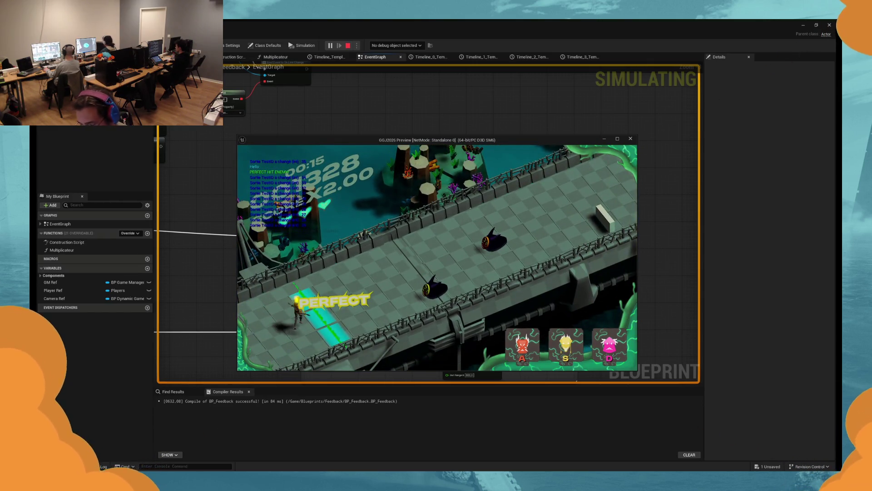
key("Escape")
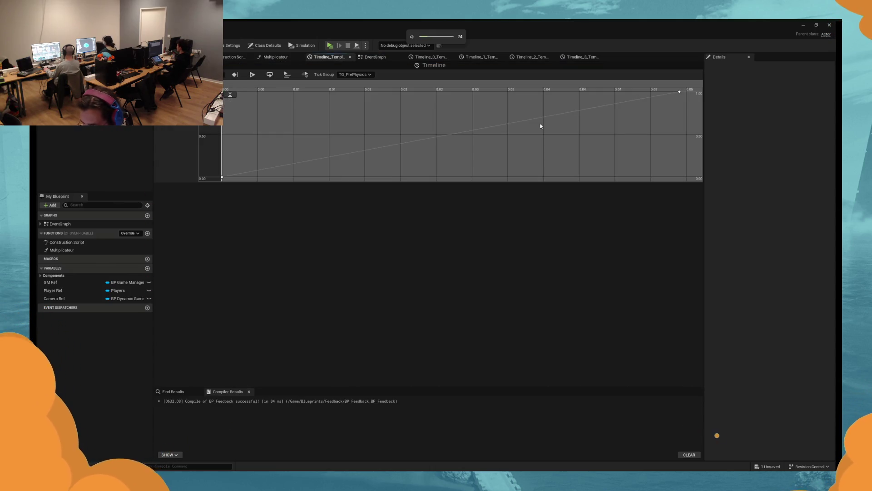
Step: Set the timeline curve's end keyframe time to 0.1
left_click(679, 92)
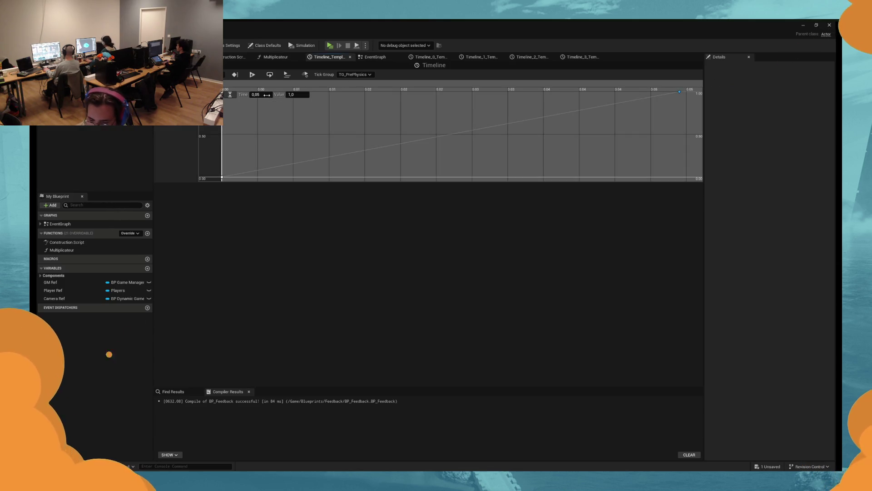
left_click(268, 94)
type(".1")
key("Return")
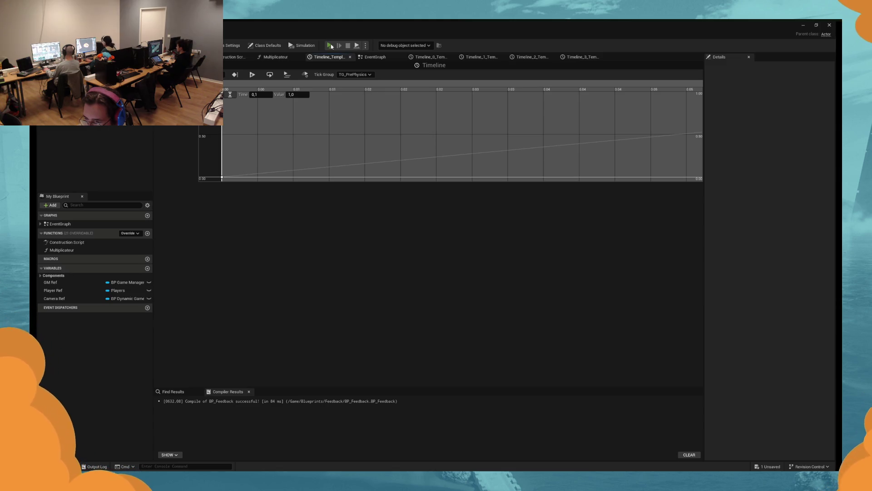
Step: Briefly play-test the game, then bring up the Timeline_0 curve
left_click(331, 46)
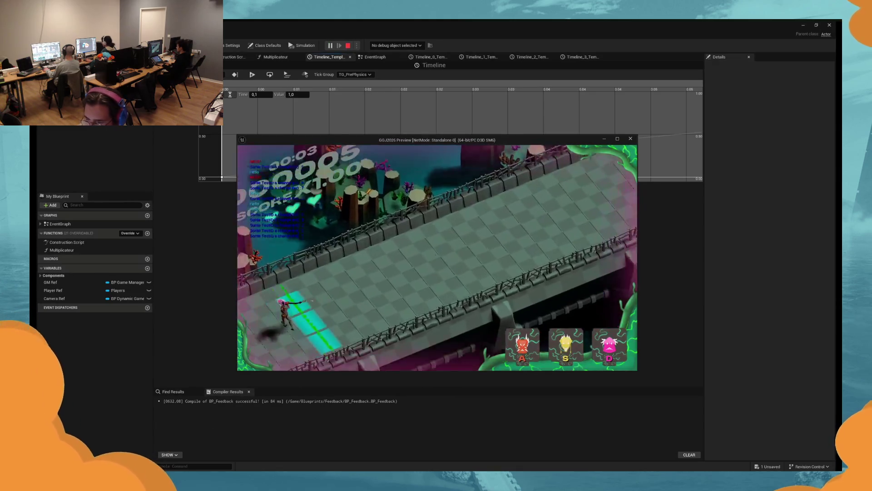
key("Escape")
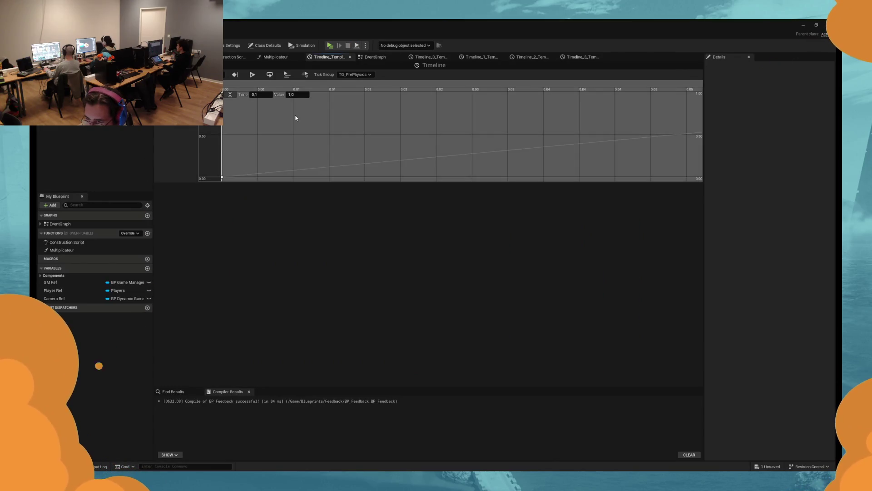
left_click(391, 58)
left_click(427, 57)
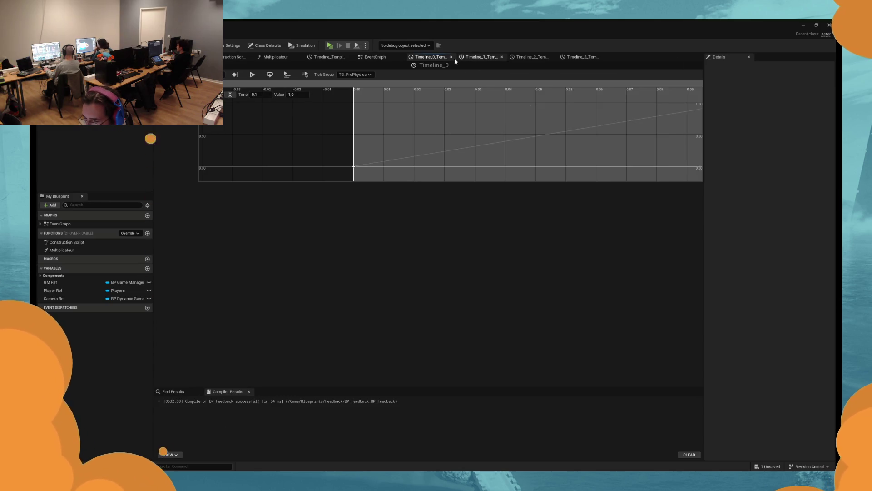
Step: Delete the Timeline nodes of the Begin Hot, Hot Time and remaining feedback groups
left_click(373, 59)
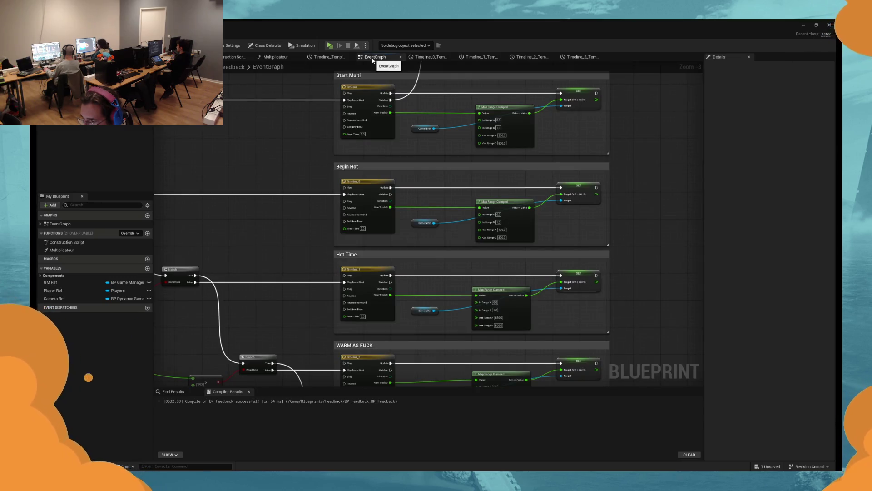
scroll(321, 140, "down", 2)
left_click_drag(321, 140, 412, 157)
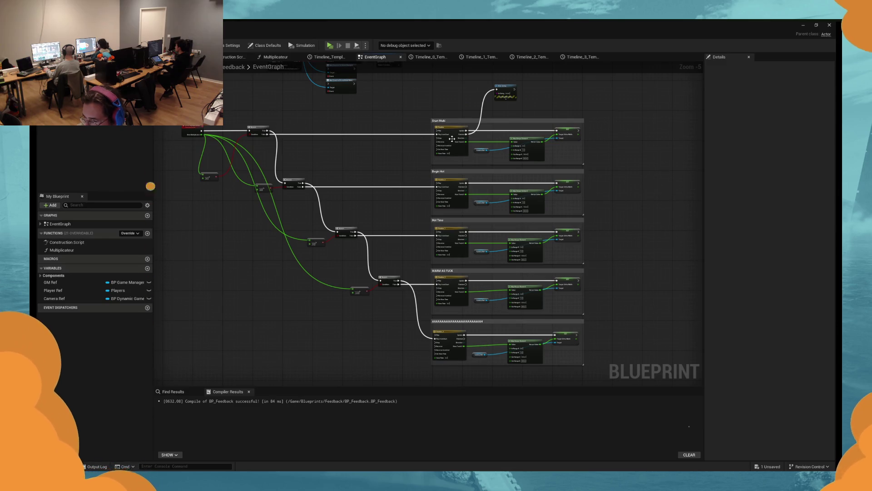
left_click(436, 189)
key("Delete")
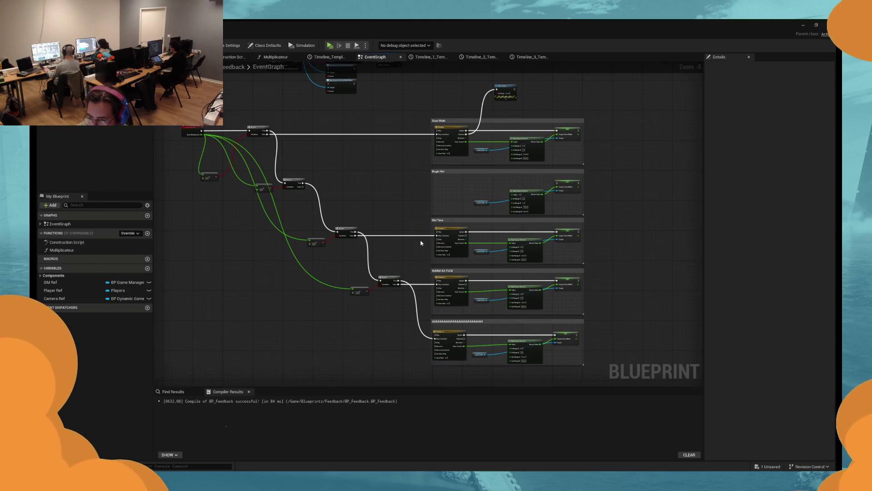
left_click(448, 241)
key("Delete")
left_click(448, 293)
key("Delete")
left_click(447, 345)
key("Delete")
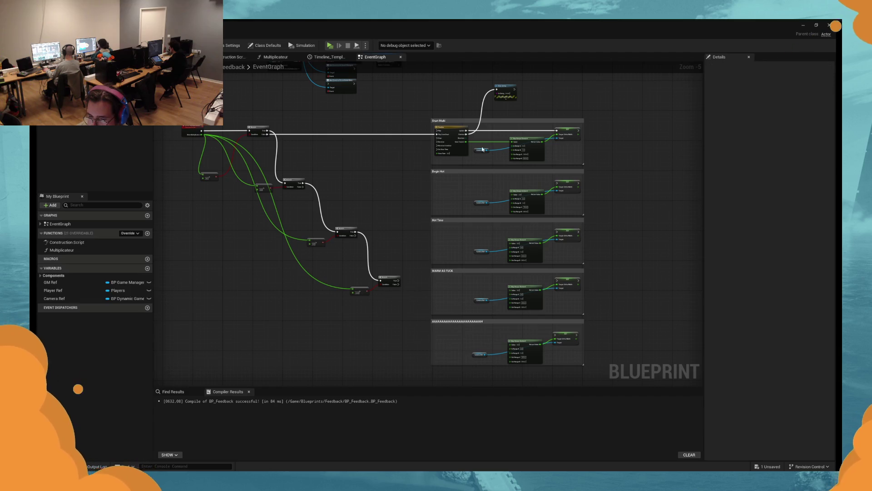
Step: Wire Start Multi's timeline track into every group's Map Range and delete the unused node
mouse_move(465, 145)
left_mouse_down()
mouse_move(516, 203)
mouse_move(511, 194)
left_mouse_up()
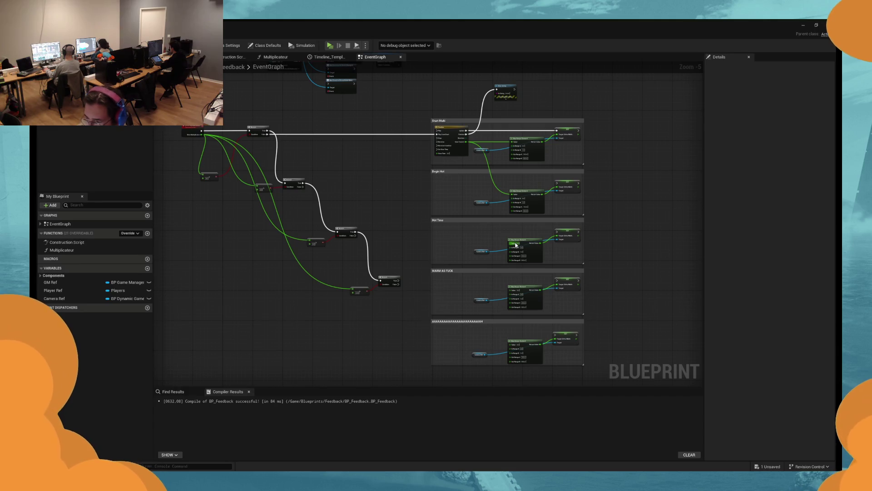
left_click_drag(516, 245, 465, 144)
left_click_drag(465, 143, 512, 290)
mouse_move(511, 344)
left_mouse_down()
mouse_move(486, 187)
mouse_move(465, 144)
mouse_move(306, 135)
mouse_move(347, 144)
left_mouse_up()
left_click(517, 99)
key("Delete")
Step: Undo the restructuring to restore each group's Timeline, then inspect Timeline_1's end key (0,05, 1,0)
scroll(314, 143, "up", 3)
scroll(346, 144, "down", 3)
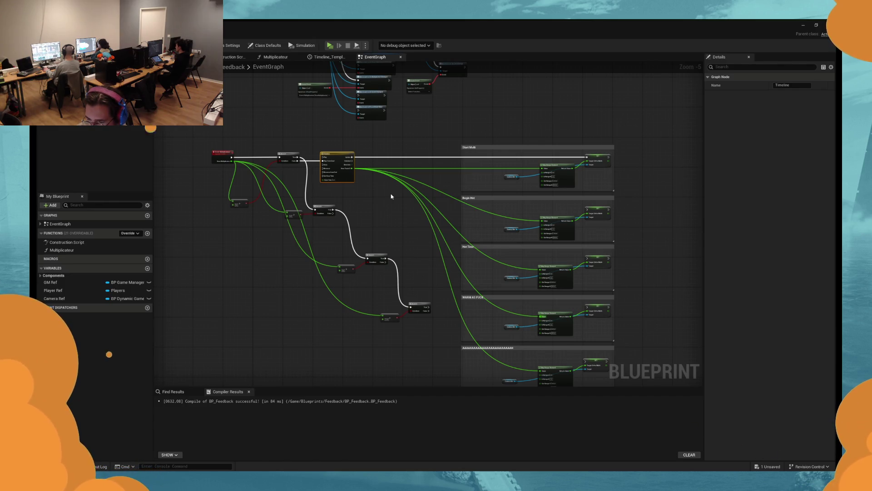
key("ctrl+z")
key("ctrl+z")
key("ctrl+z")
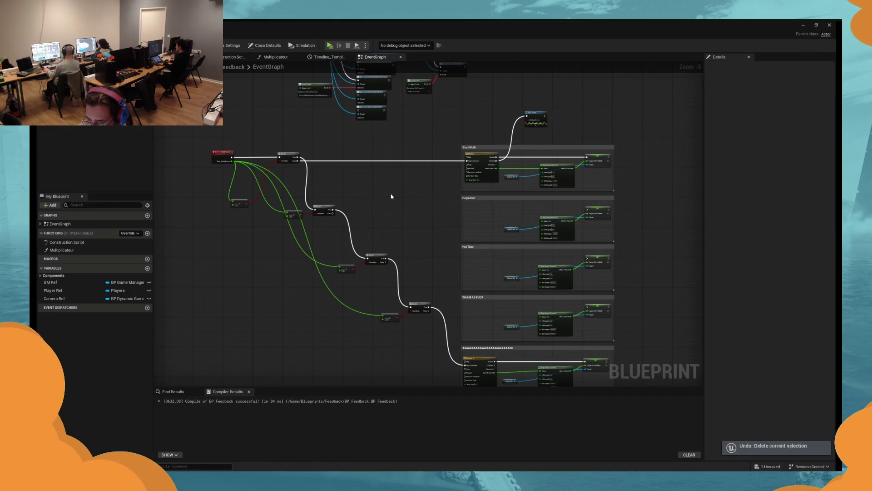
key("ctrl+y")
key("ctrl+y")
key("ctrl+y")
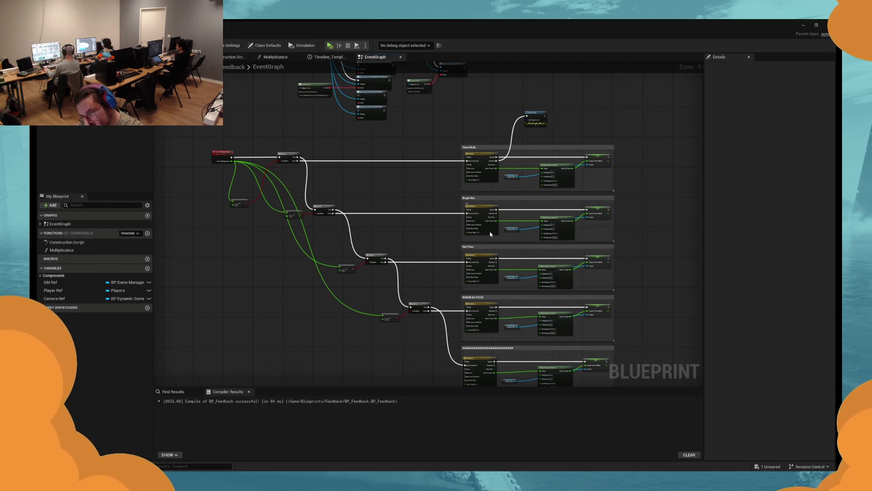
double_click(490, 233)
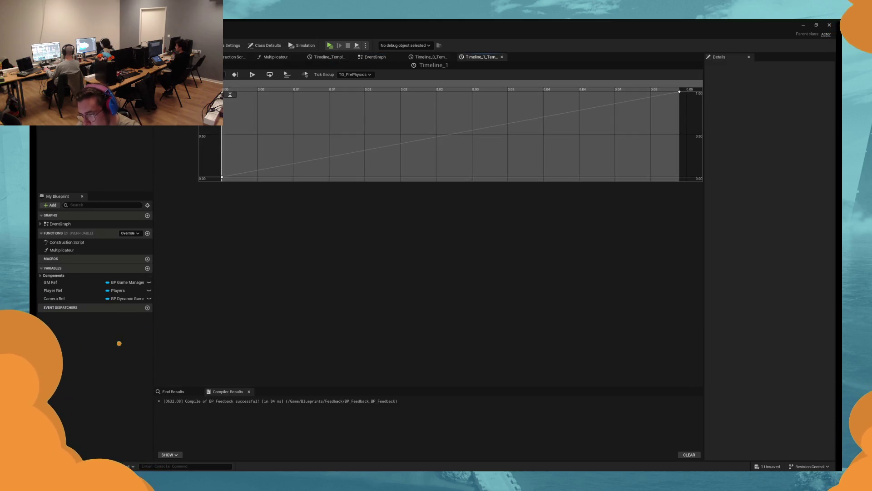
left_click(679, 92)
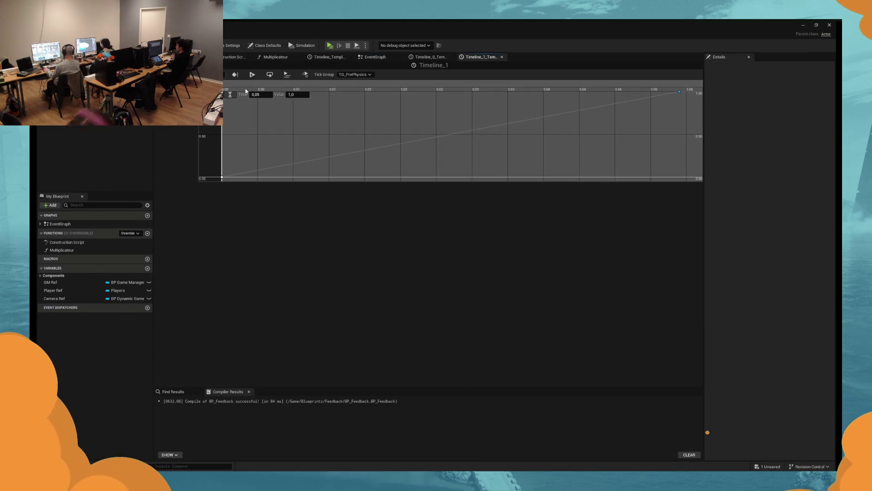
Step: Check the end keys of Timeline_2 and Timeline_3, both at time 0.1, value 1.0
left_click(375, 57)
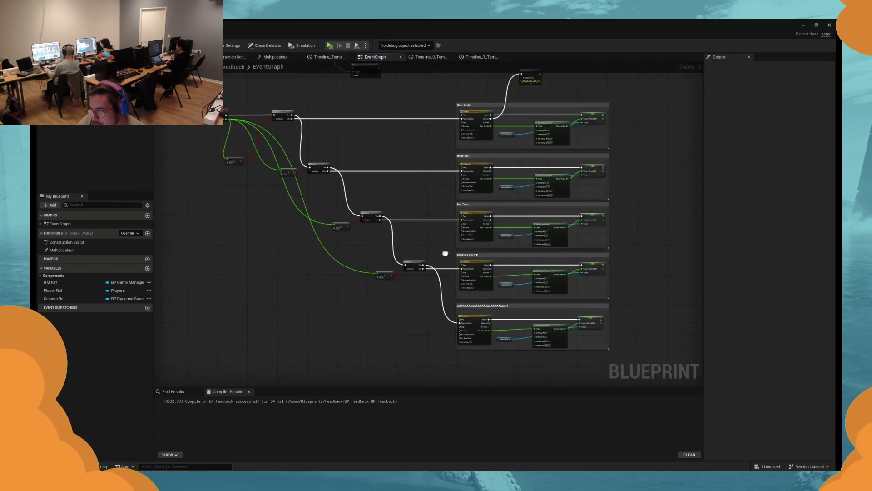
double_click(475, 227)
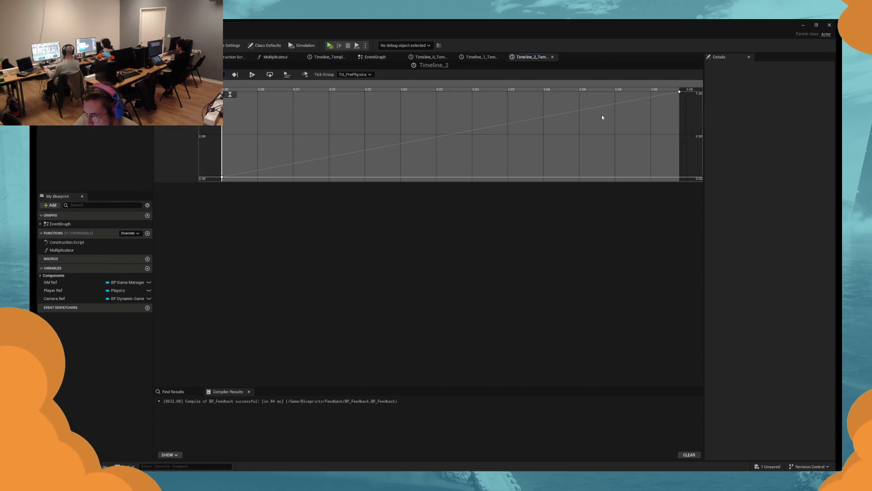
left_click(679, 91)
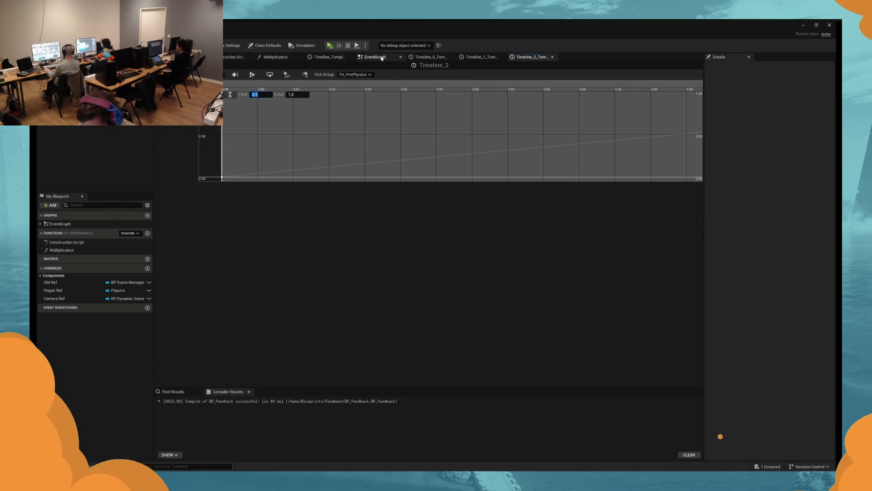
left_click(400, 56)
double_click(473, 295)
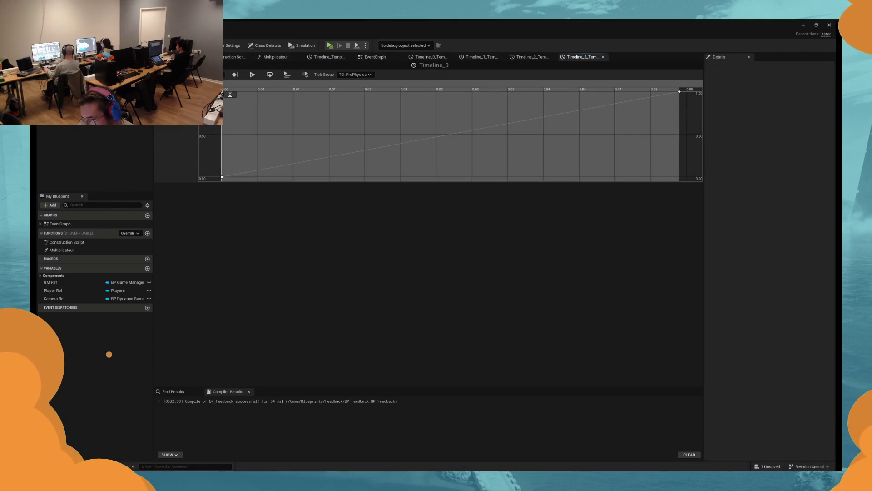
left_click(679, 91)
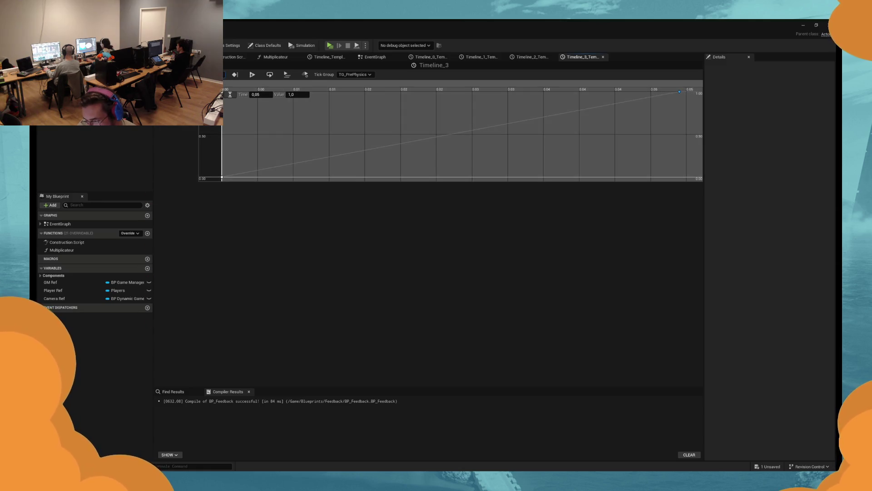
Step: Return to the EventGraph and move its tab to the front
left_click(373, 58)
left_click_drag(374, 57, 327, 57)
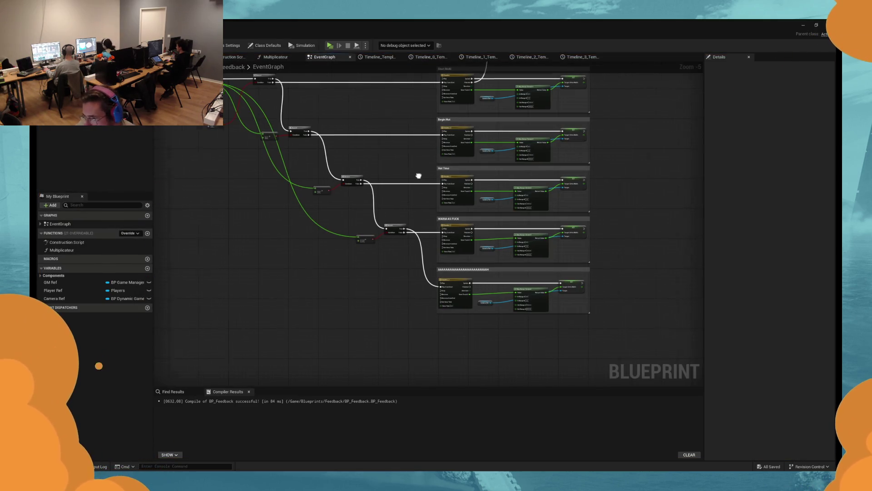
scroll(345, 209, "up", 3)
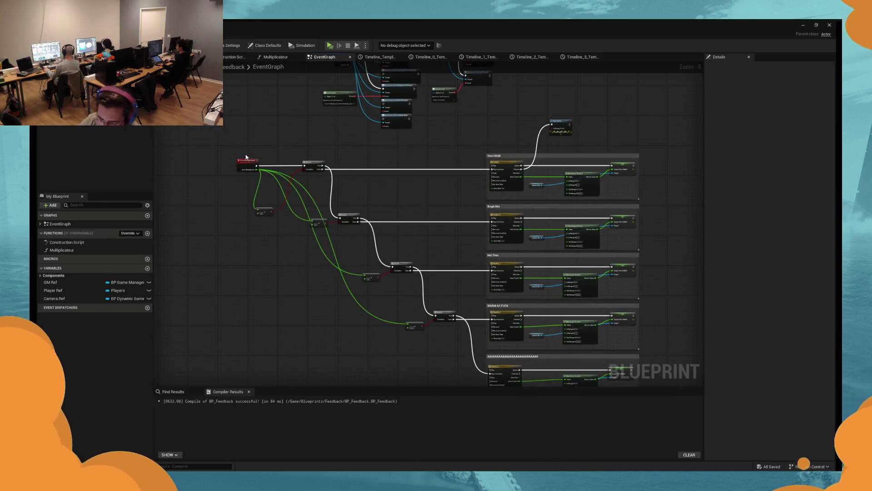
Step: Play-test the game briefly and stop it
mouse_move(346, 209)
left_mouse_down()
mouse_move(365, 209)
mouse_move(248, 219)
mouse_move(560, 213)
left_mouse_up()
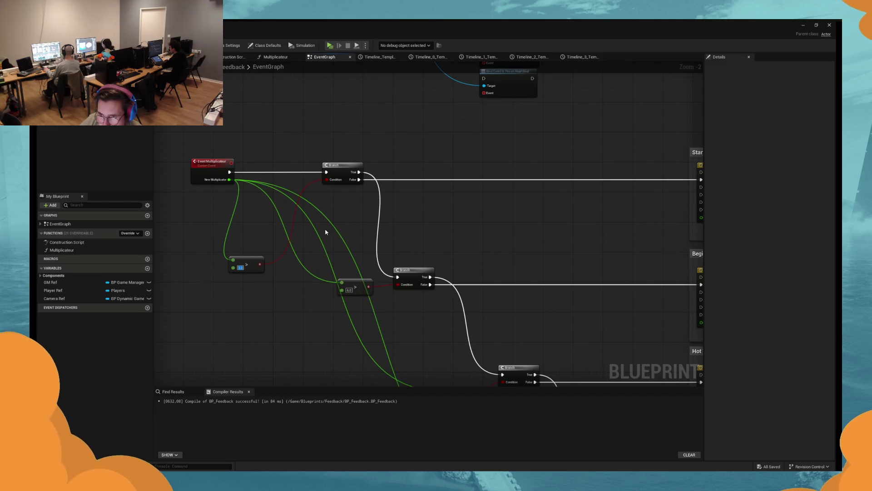
left_click(335, 46)
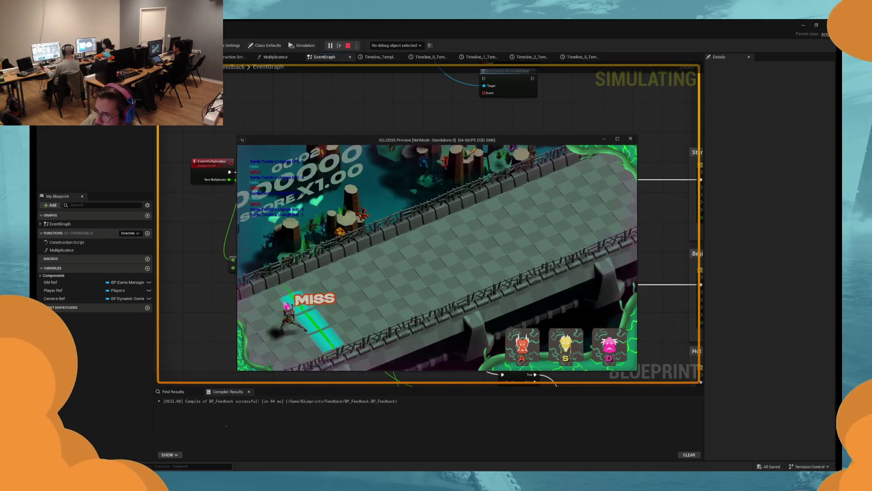
key("Escape")
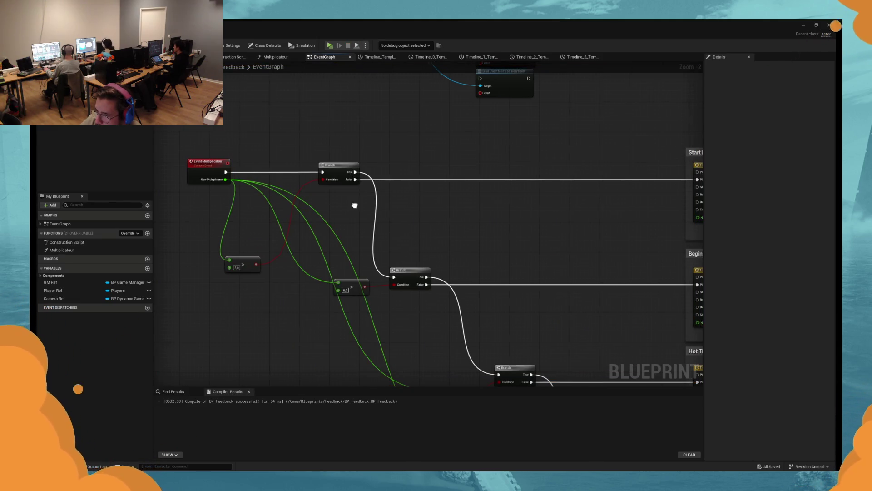
Step: Pan to the Start Multi and Begin Hot groups and disconnect the Play from Start wire
left_click_drag(355, 206, 337, 204)
mouse_move(227, 239)
left_mouse_down()
mouse_move(644, 223)
mouse_move(606, 226)
left_mouse_up()
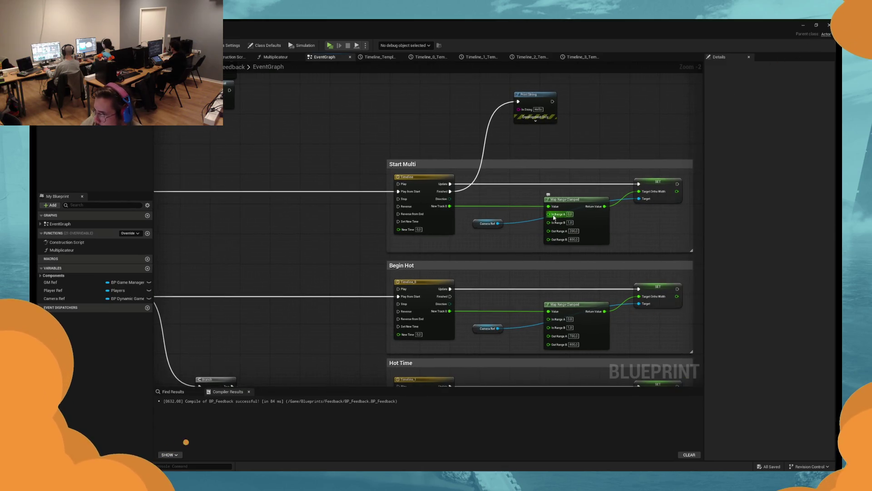
left_click(398, 191, "alt")
Step: Delete the Start Multi group's nodes and the Print String node, then play-test
left_click_drag(349, 181, 653, 236)
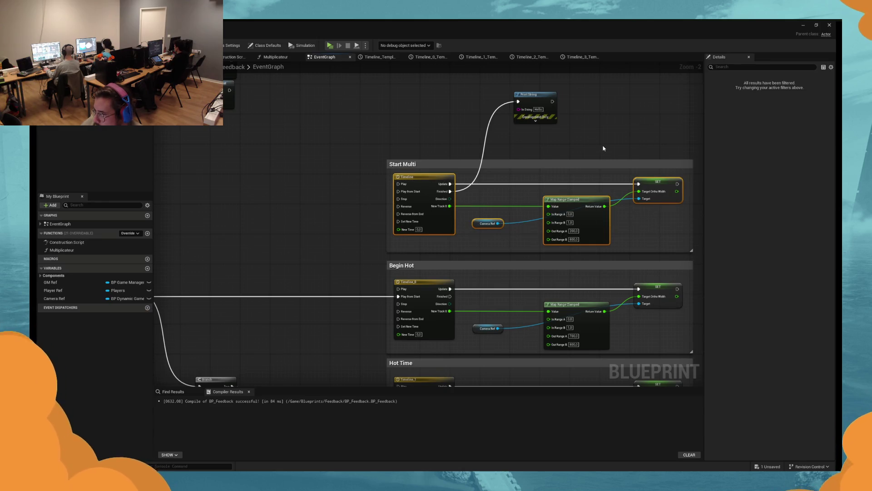
key("Delete")
left_click_drag(604, 148, 418, 105)
key("Delete")
left_click(423, 164)
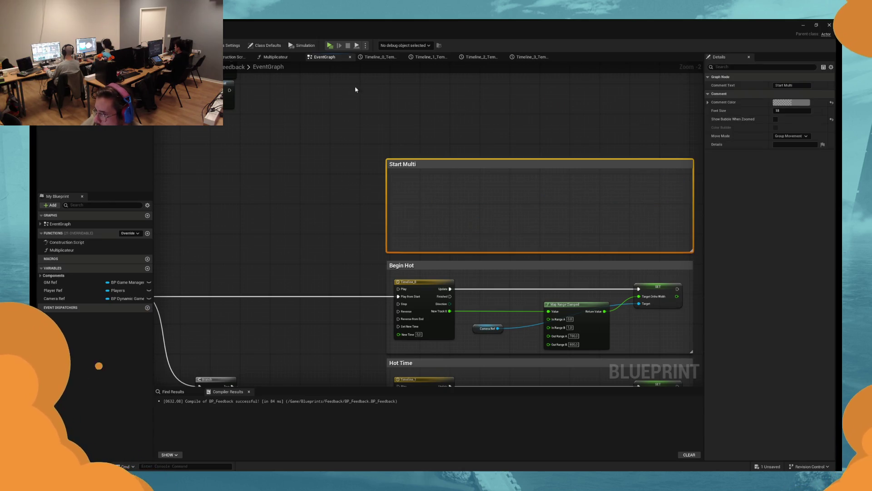
left_click(337, 46)
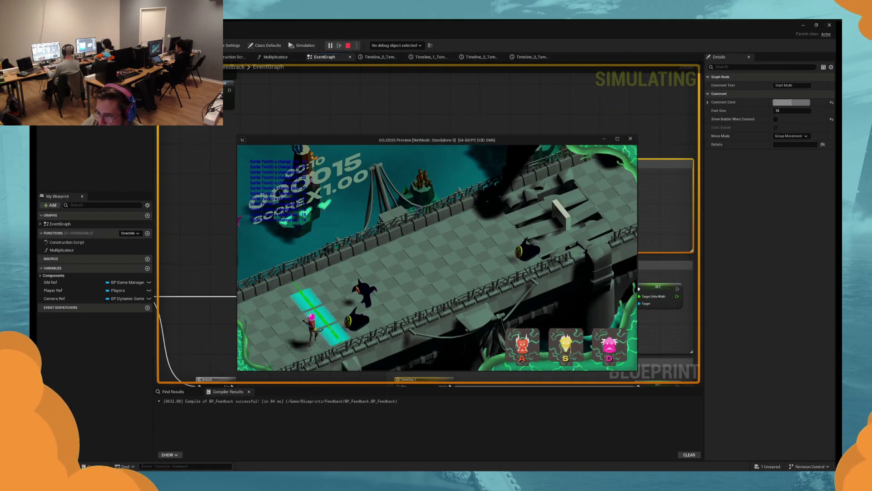
Step: Hit enemies with the S and D keys until the multiplier reaches x11.50, then stop the preview
key("s")
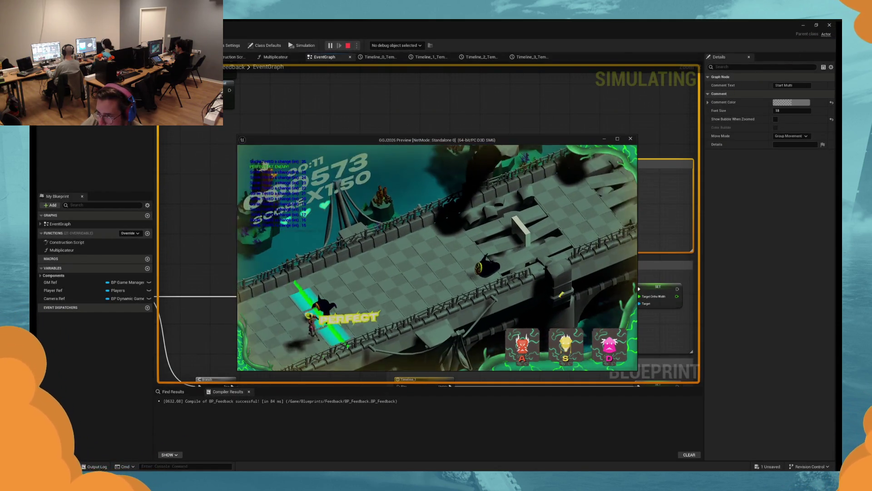
key("s")
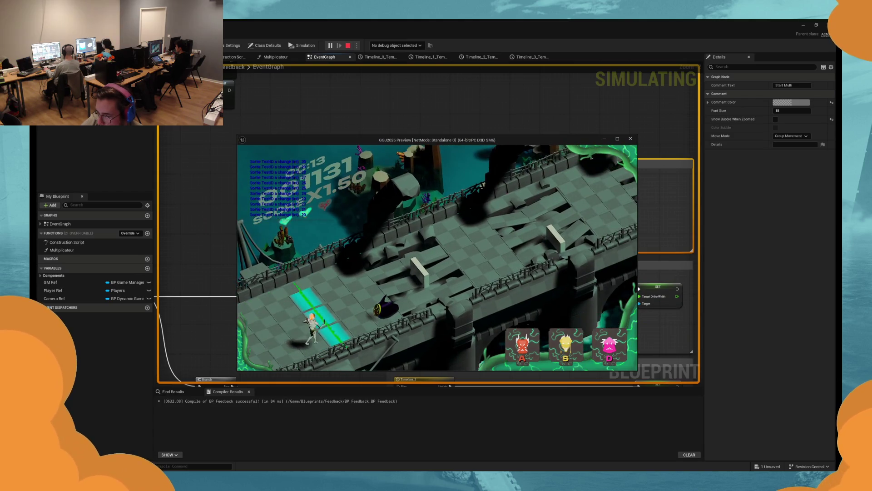
key("s")
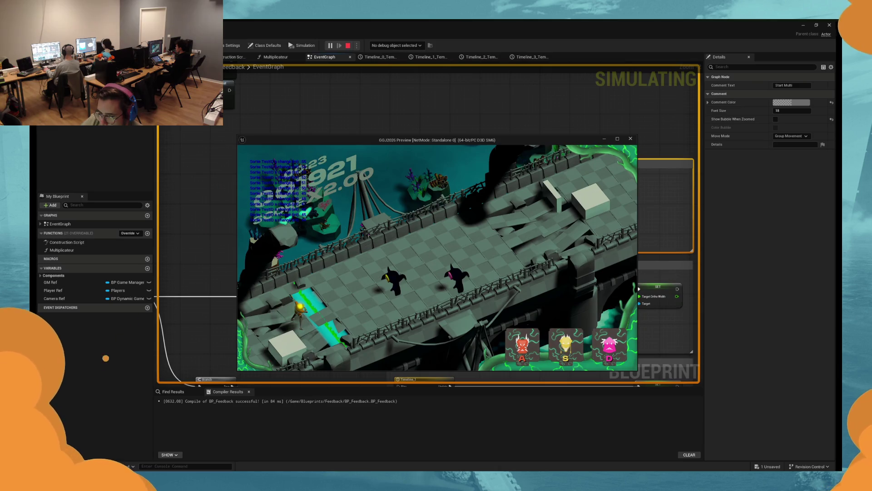
key("d")
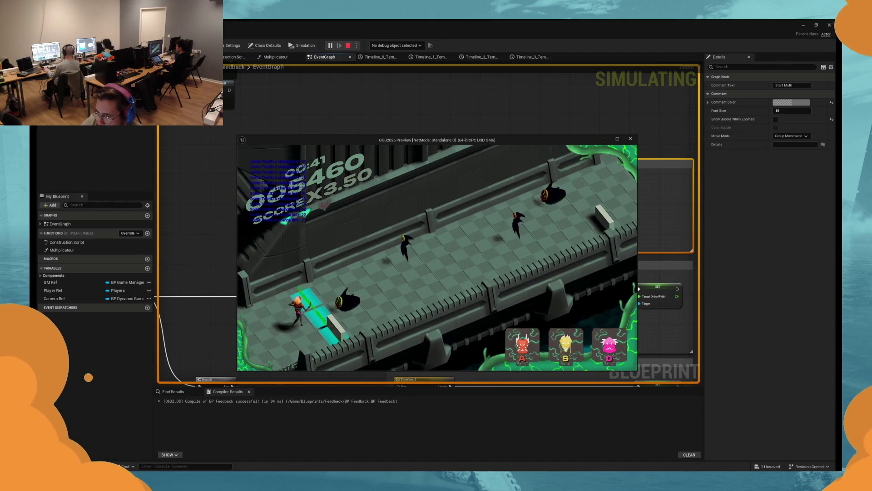
key("s")
key("s")
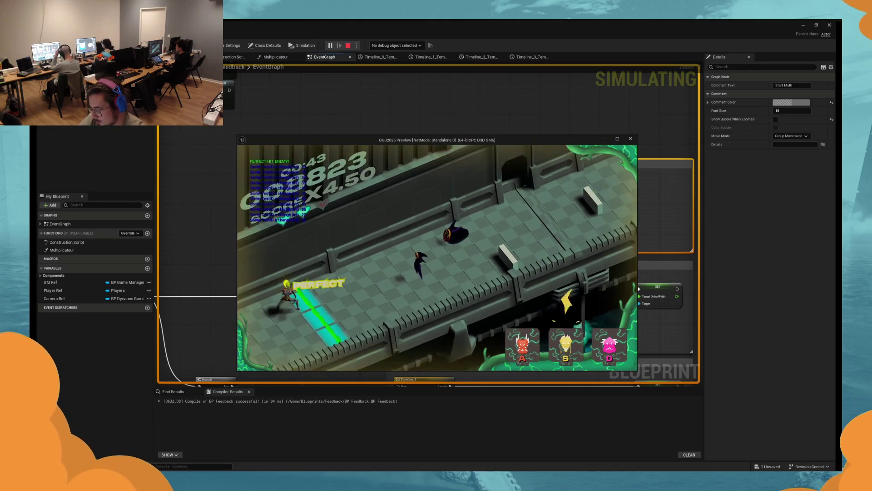
key("s")
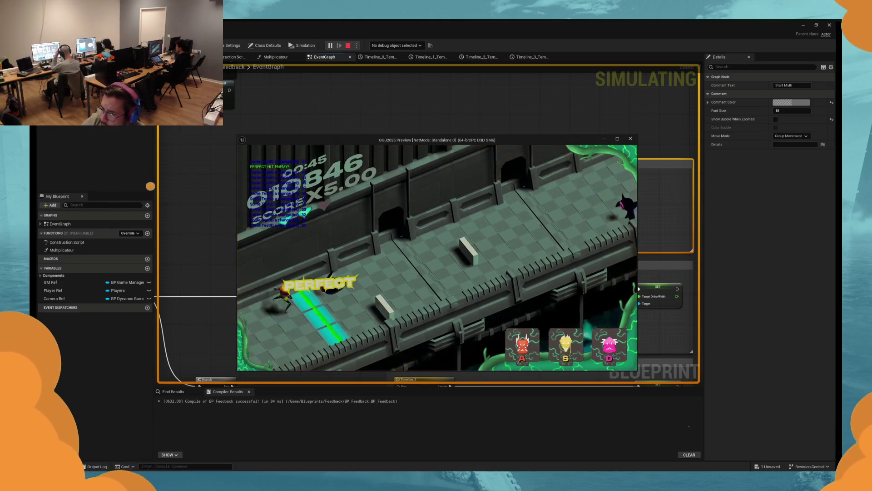
key("s")
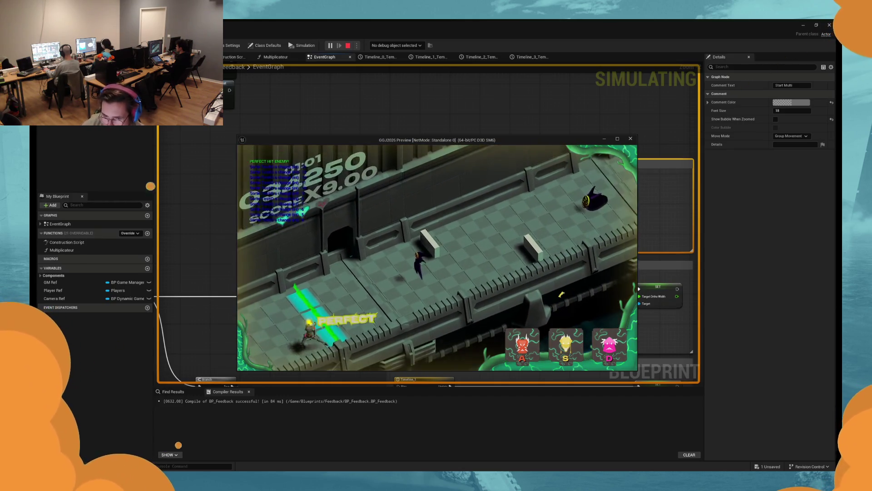
key("d")
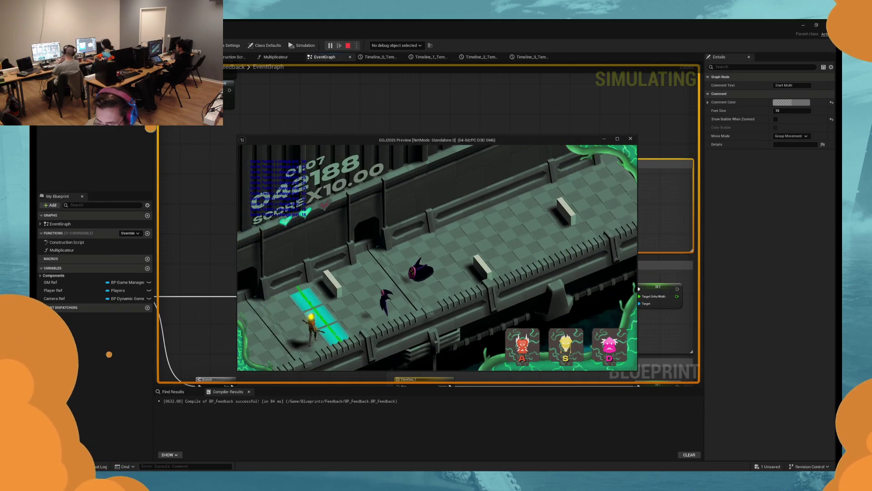
key("d")
key("d")
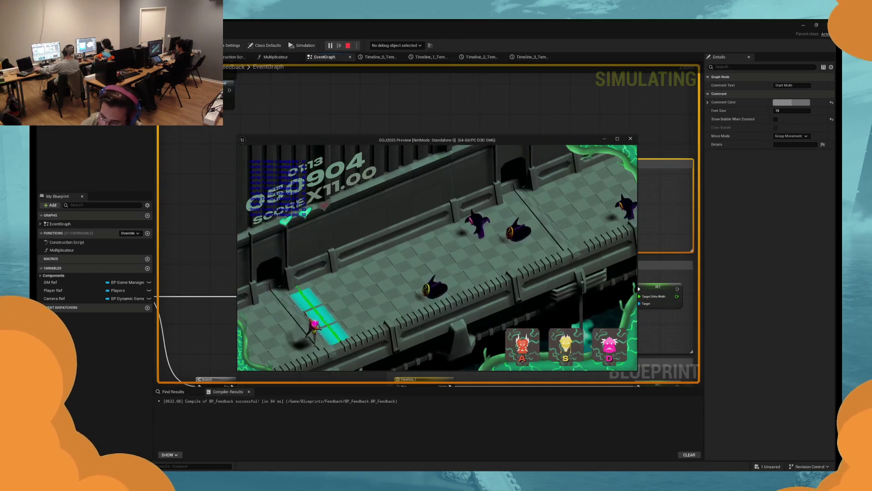
key("d")
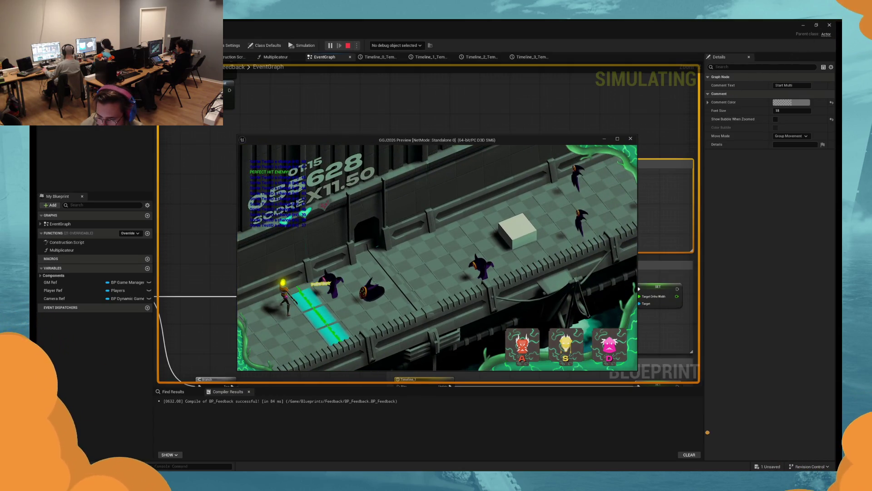
key("Escape")
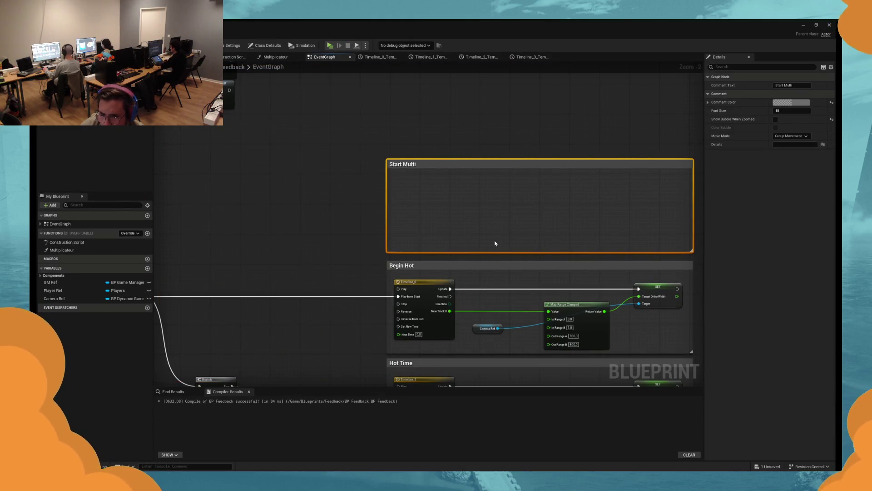
Step: Line up the branch chain with the Begin Hot and Hot Time timelines, then do a quick test run
scroll(495, 243, "up", 1)
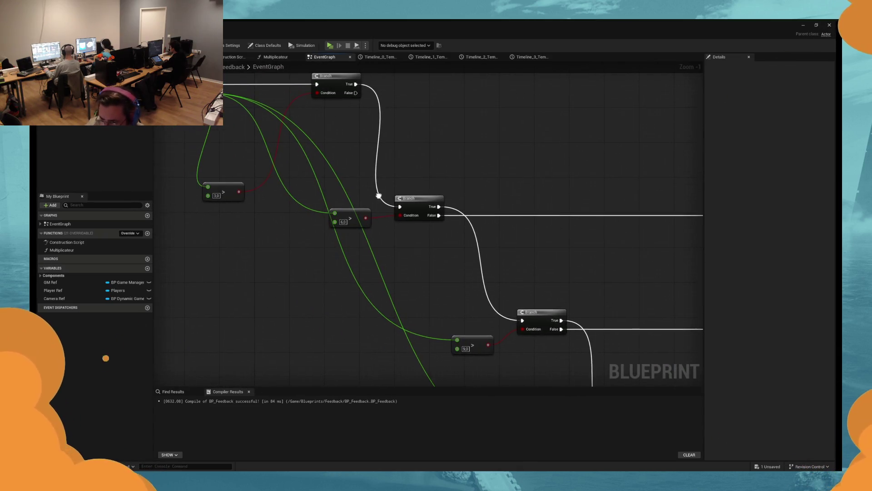
scroll(367, 181, "down", 1)
left_click_drag(367, 181, 367, 201)
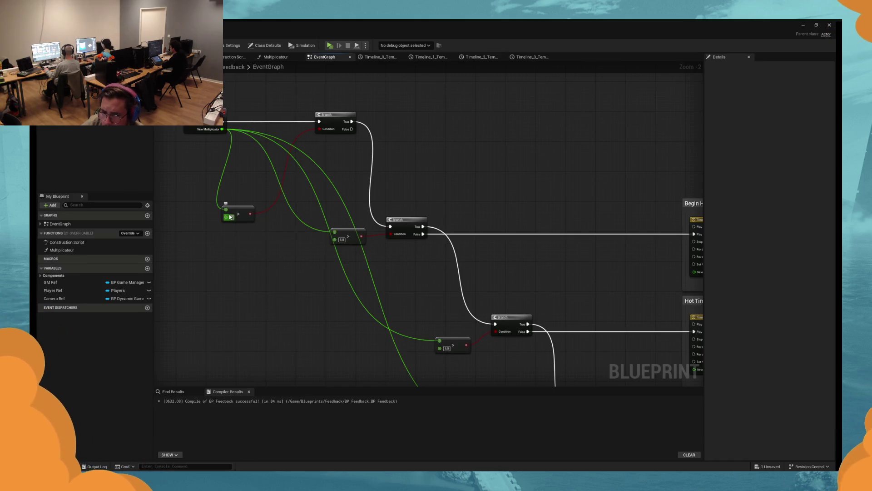
left_click_drag(420, 262, 234, 226)
left_click_drag(432, 222, 586, 239)
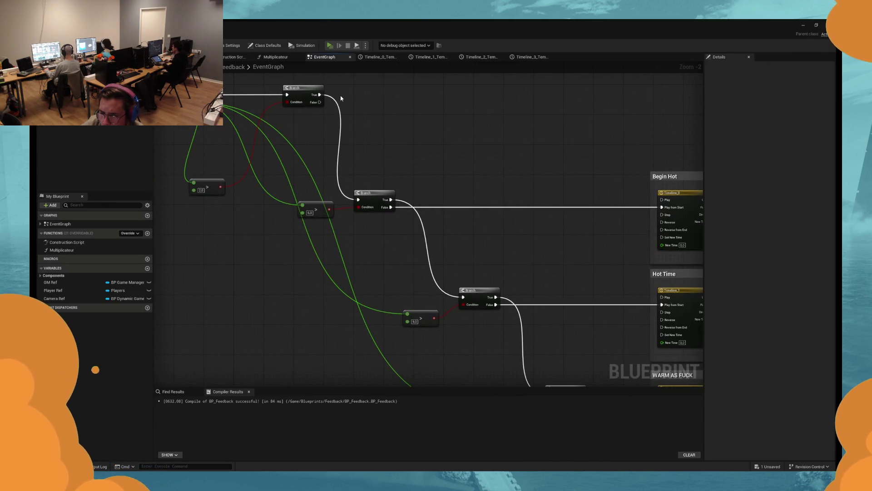
key("alt+p")
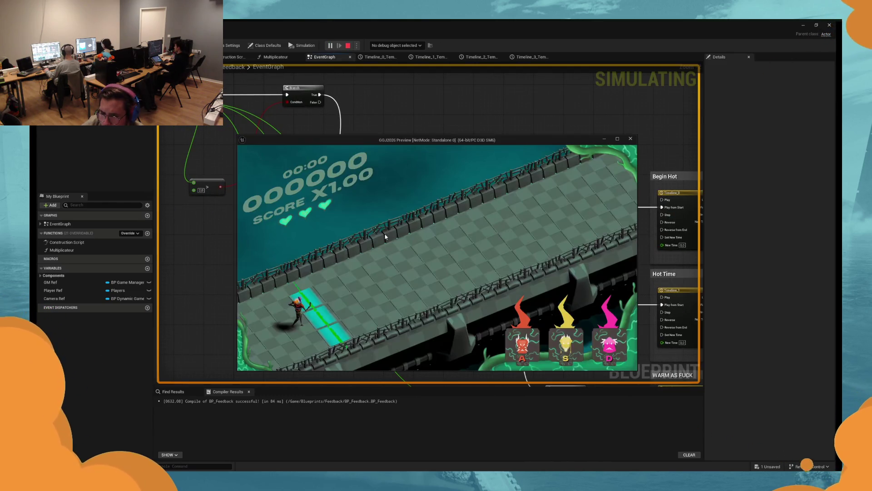
key("Escape")
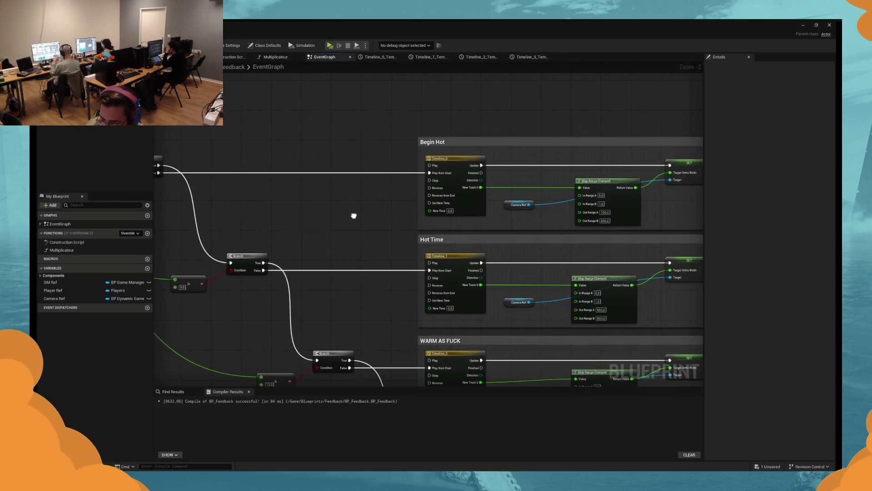
Step: Enter 1.0 as the empty compare node's threshold and test-run the game again
mouse_move(415, 235)
left_mouse_down()
mouse_move(635, 235)
mouse_move(724, 265)
mouse_move(726, 251)
left_mouse_up()
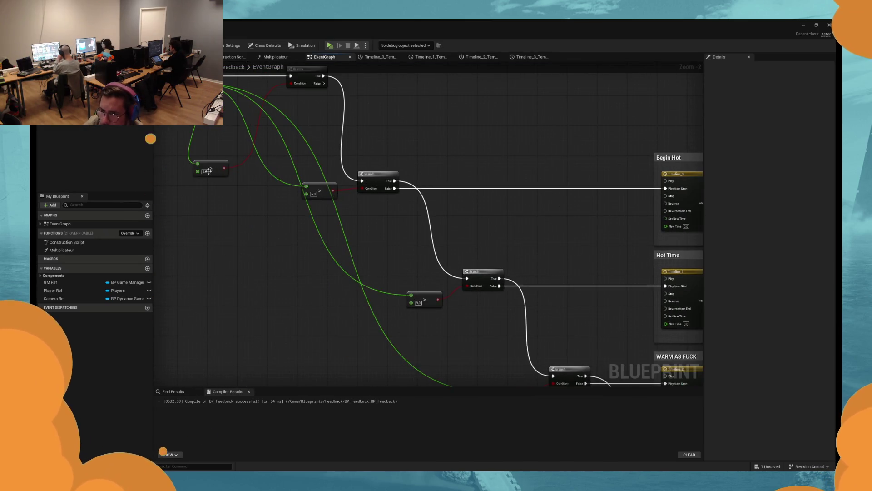
type("1")
key("Return")
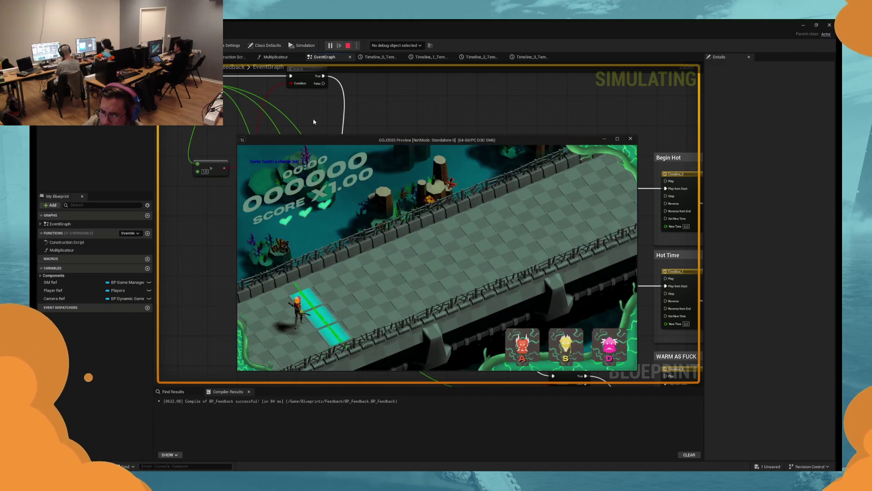
left_click(225, 155)
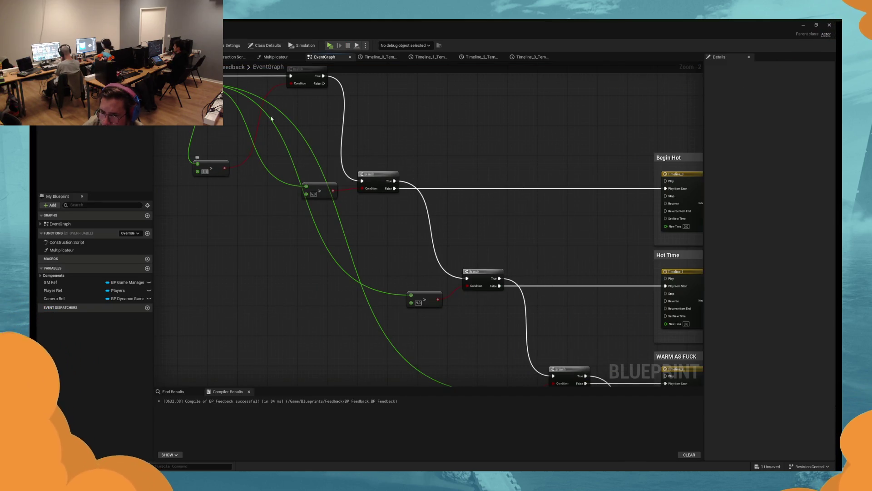
left_click(330, 46)
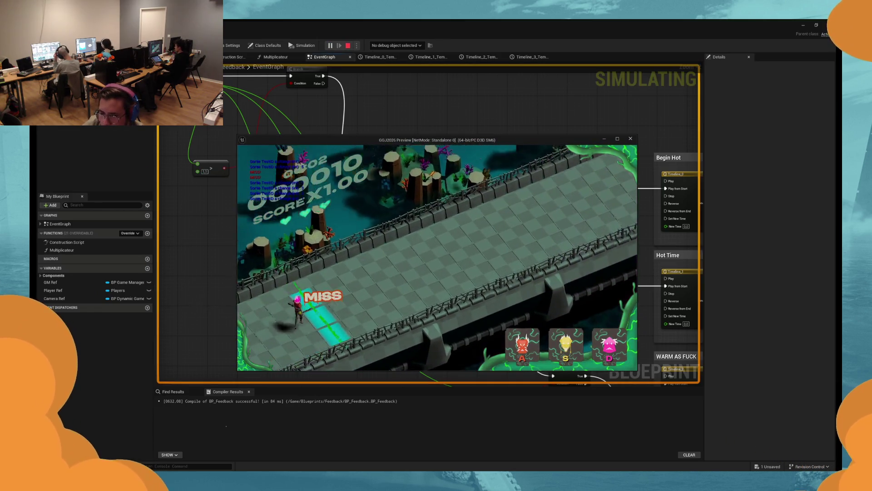
key("Escape")
Step: Enter 600 as Out Range A on the Hot Time Map Range Clamped node, then test it
mouse_move(578, 220)
left_mouse_down()
mouse_move(630, 264)
mouse_move(432, 282)
mouse_move(286, 223)
left_mouse_up()
mouse_move(533, 198)
left_mouse_down()
mouse_move(472, 157)
mouse_move(454, 91)
left_mouse_up()
scroll(454, 182, "up", 1)
left_click(417, 212)
type("6")
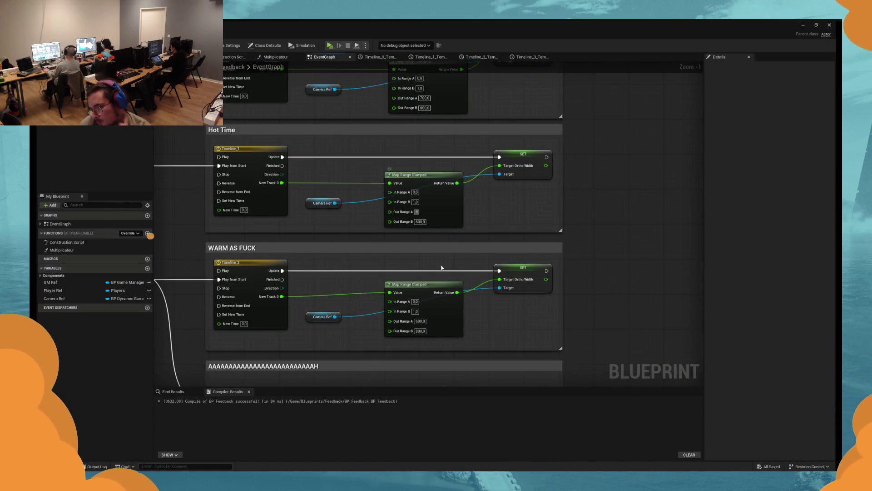
type("00")
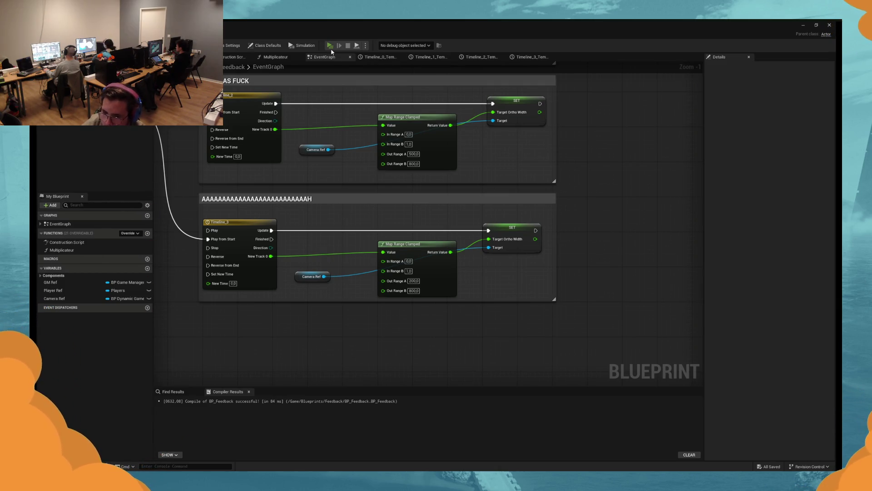
left_click(331, 46)
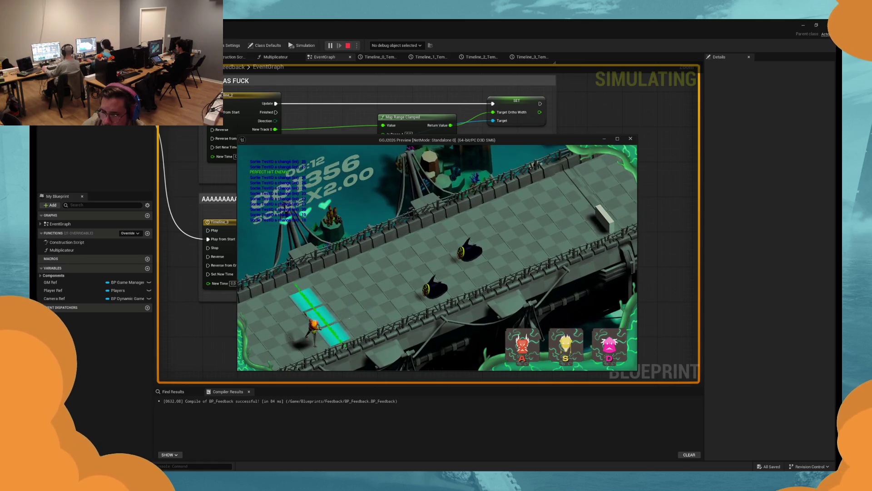
Step: Hit incoming enemies on the beat with S, D and A to build the multiplier
key("s")
key("s")
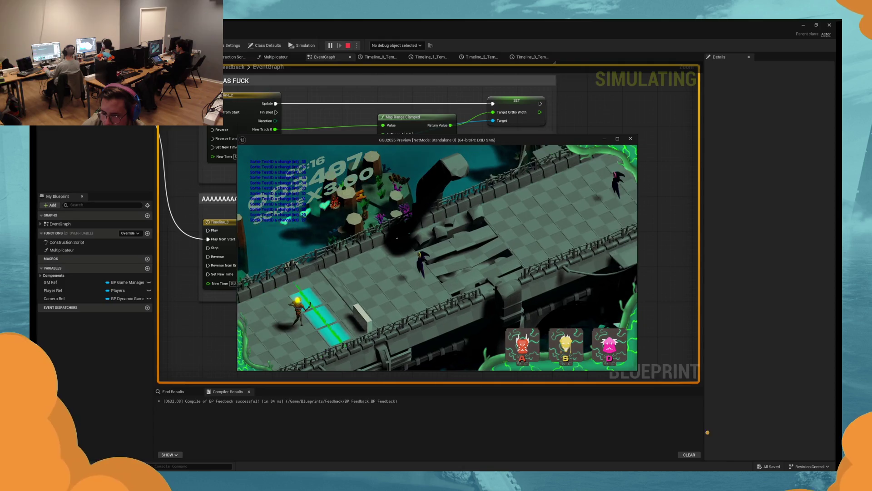
key("s")
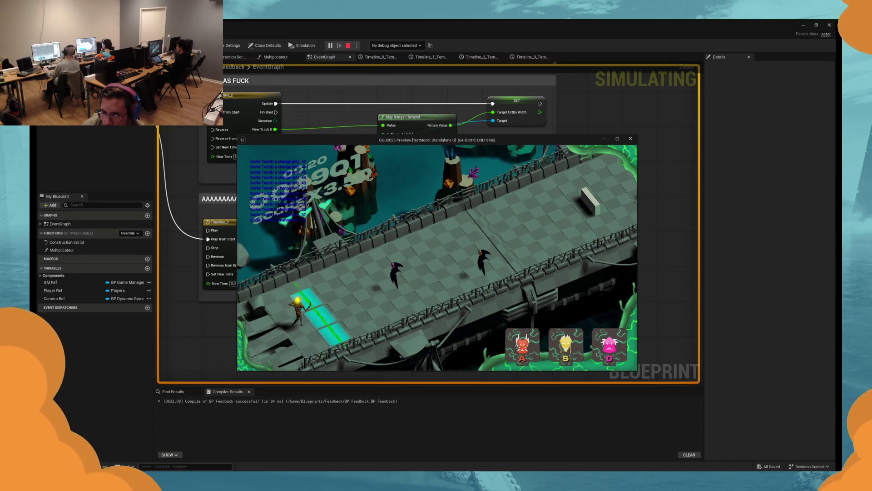
key("d")
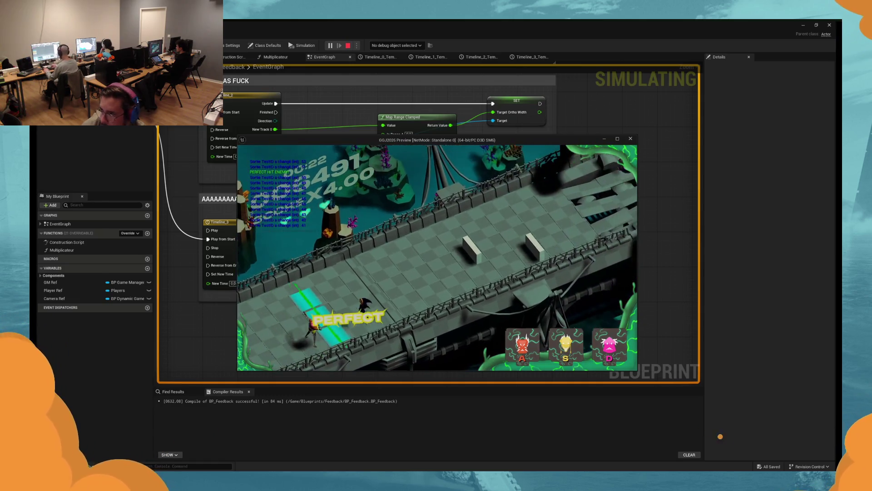
key("d")
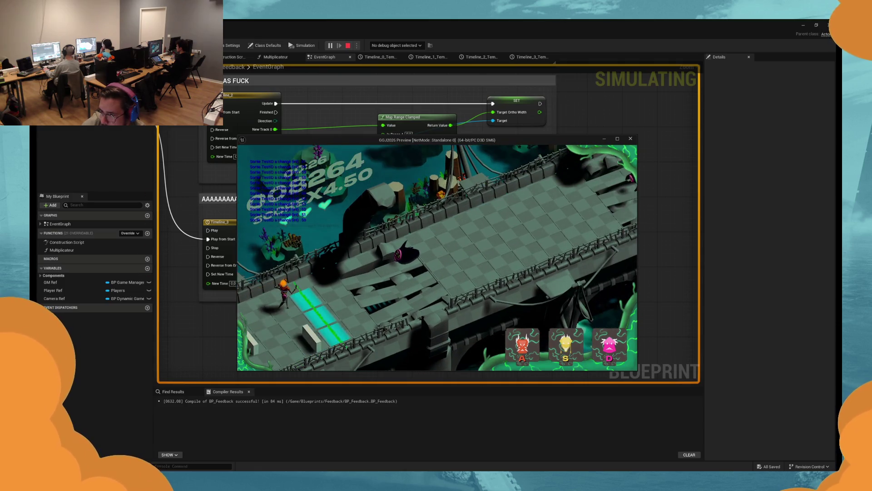
key("d")
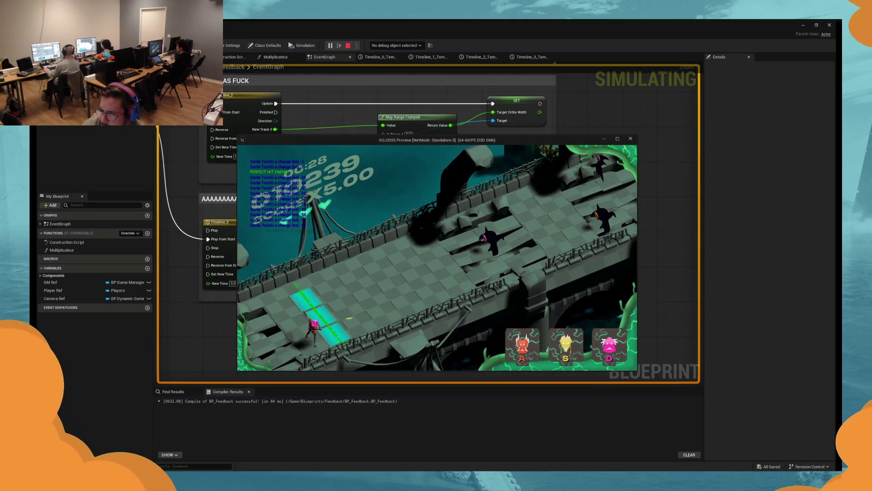
key("d")
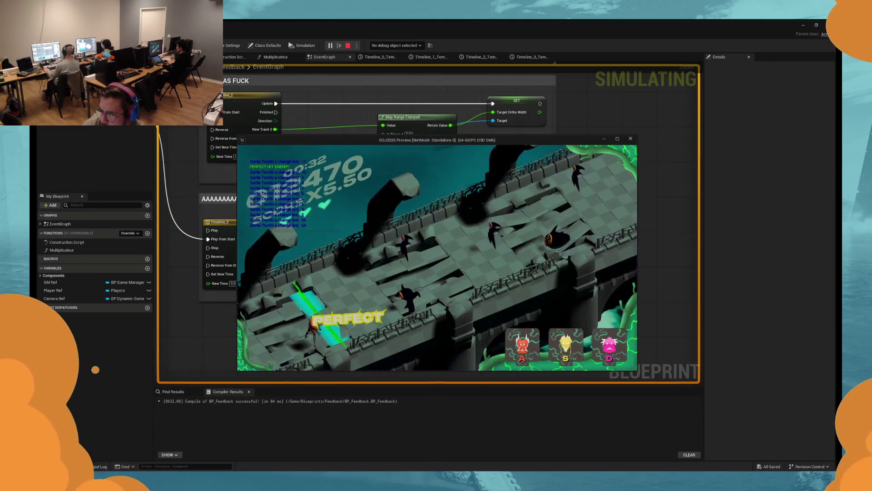
key("d")
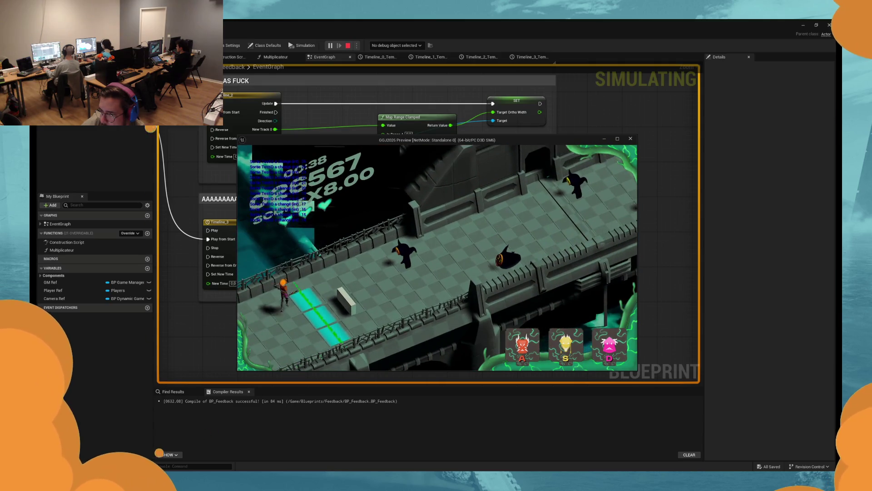
key("a")
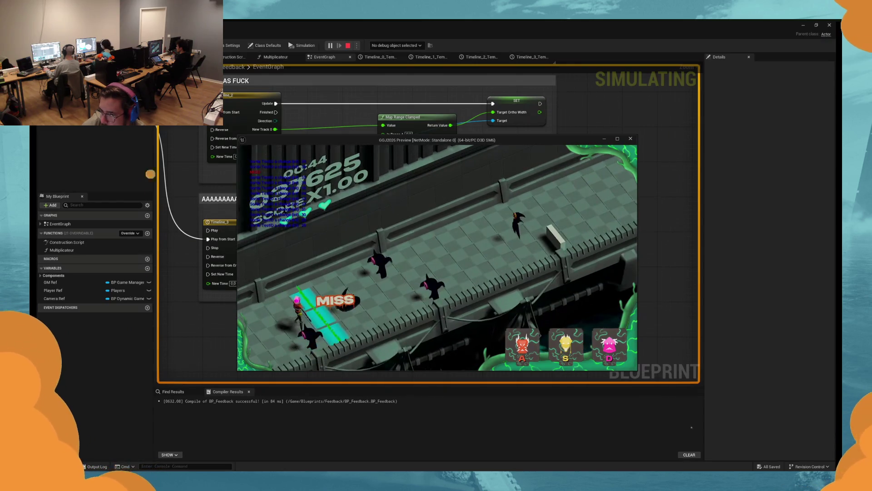
key("d")
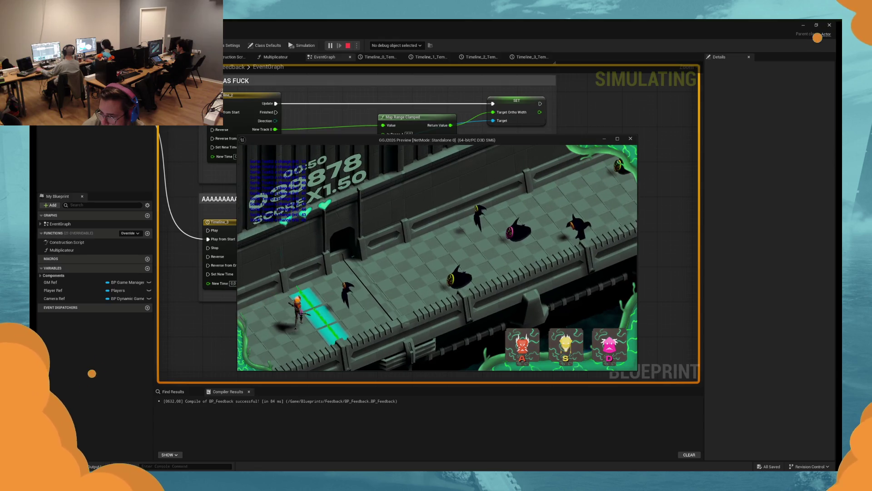
key("a")
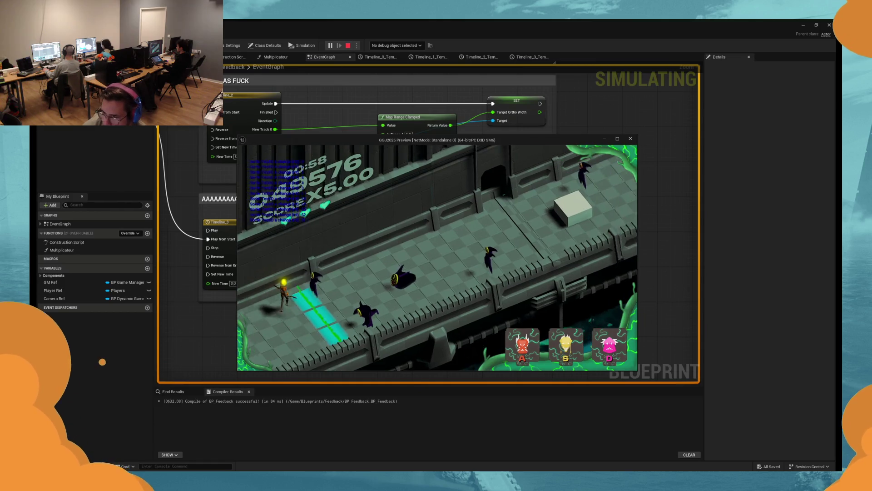
Step: Keep landing perfect hits up to x16.00, then stop the simulation
key("s")
key("s")
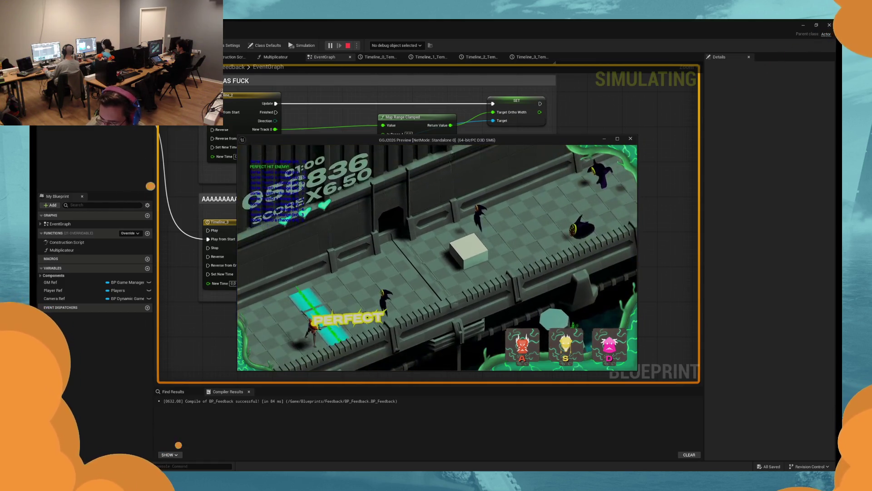
key("s")
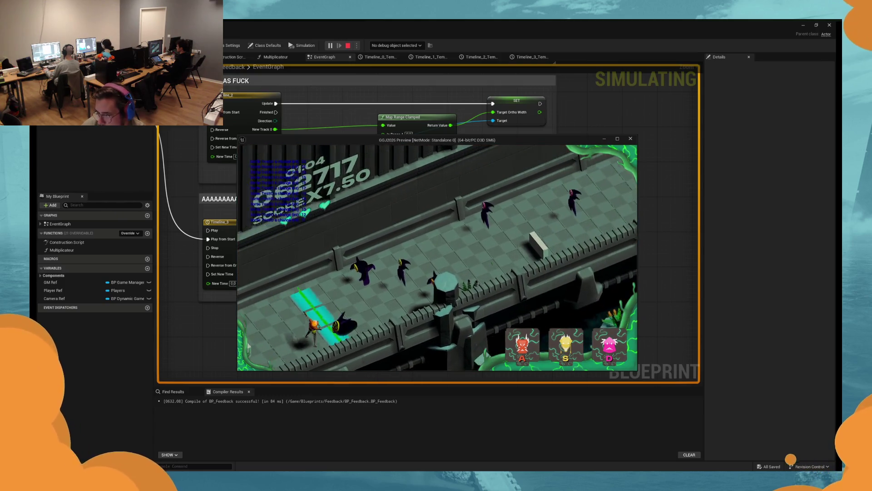
key("s")
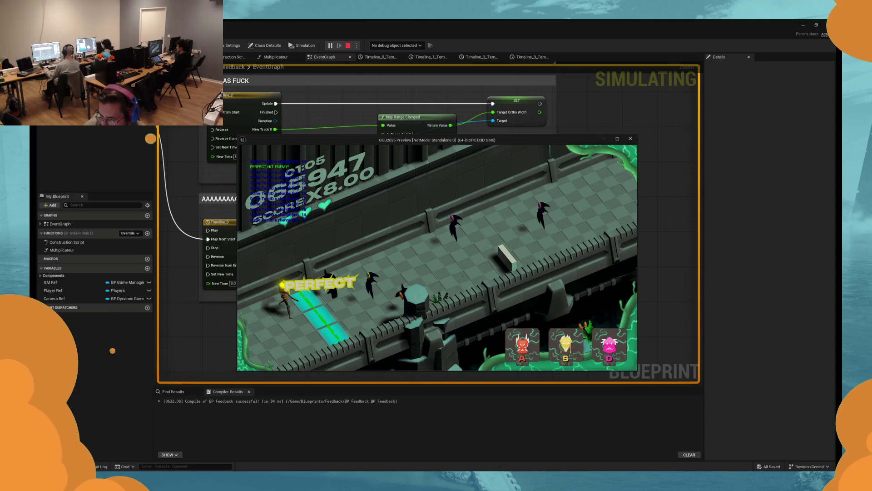
key("s")
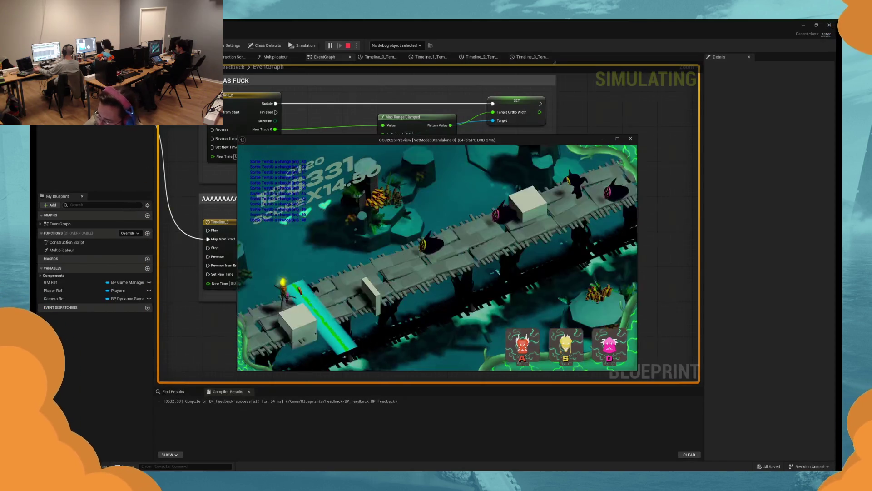
key("d")
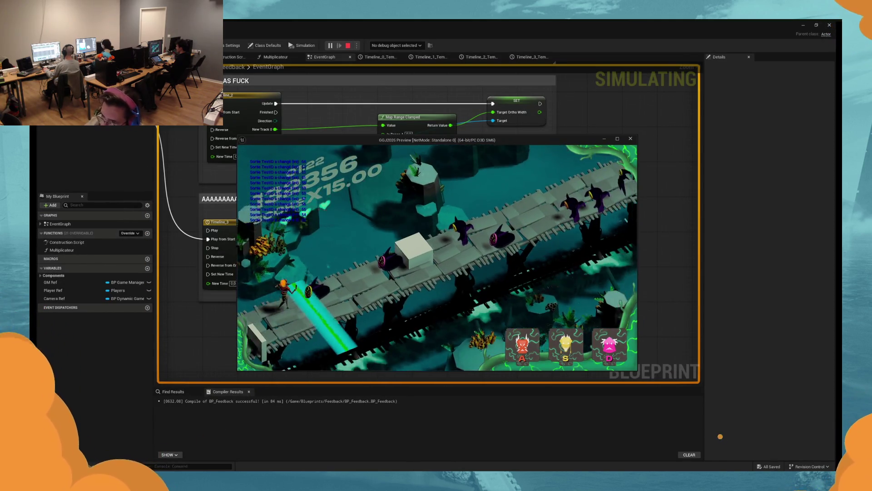
key("s")
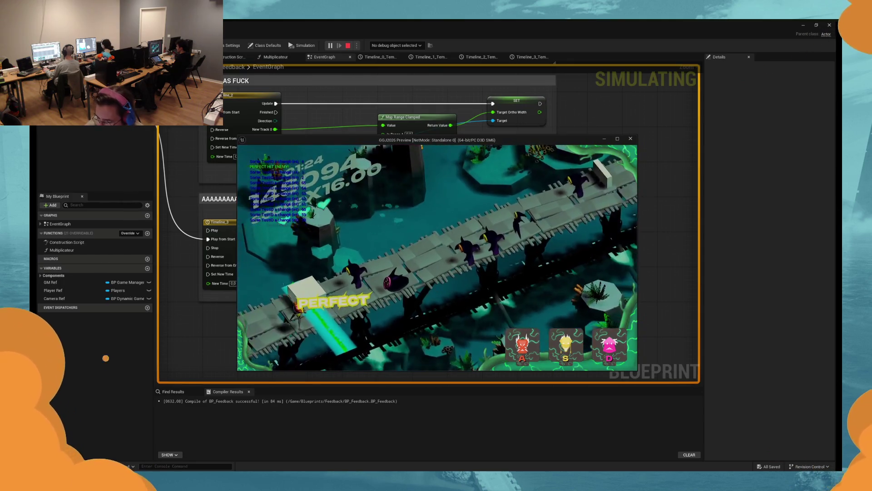
key("d")
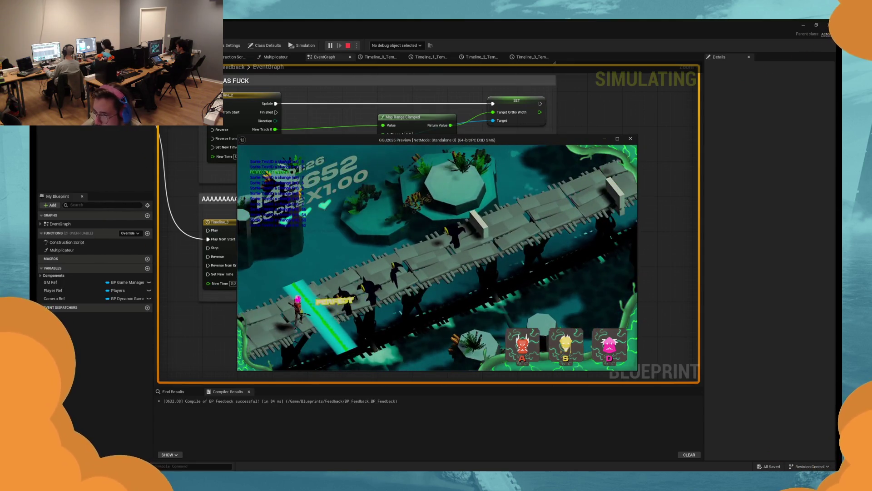
key("s")
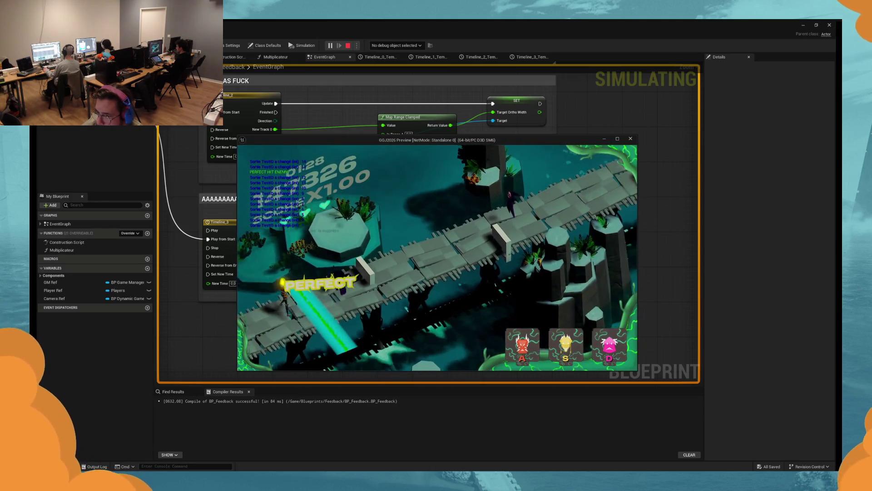
key("d")
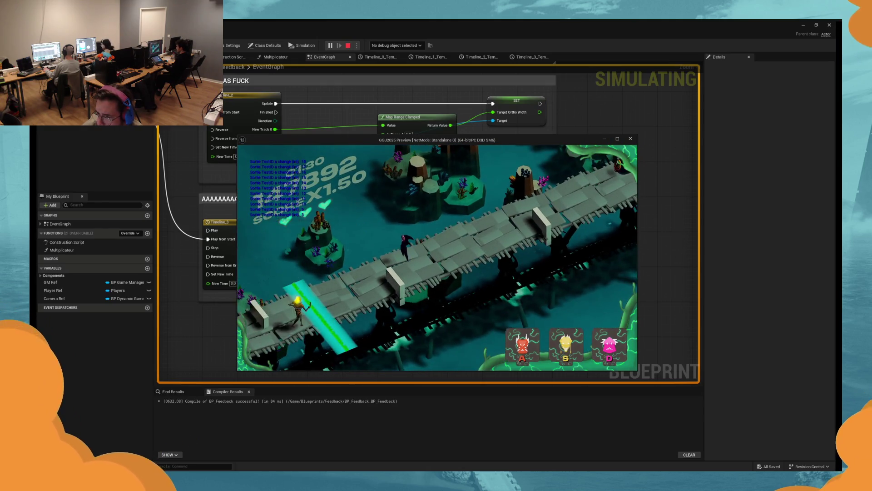
key("d")
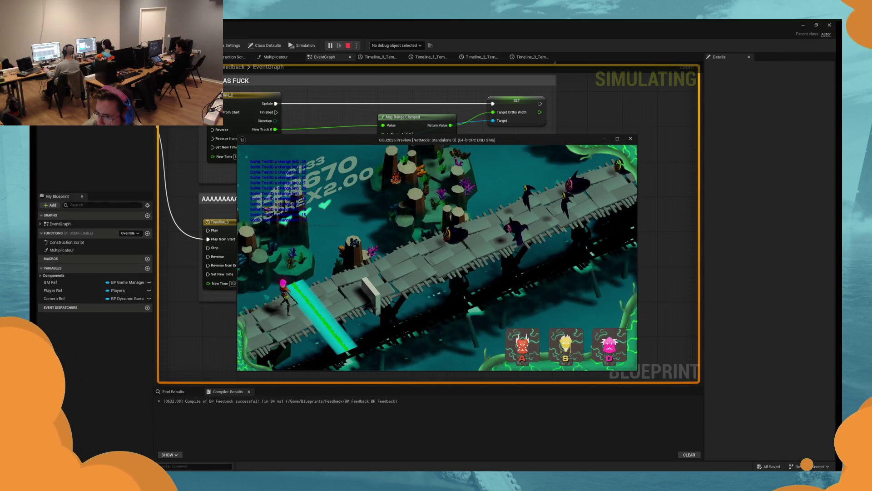
key("Escape")
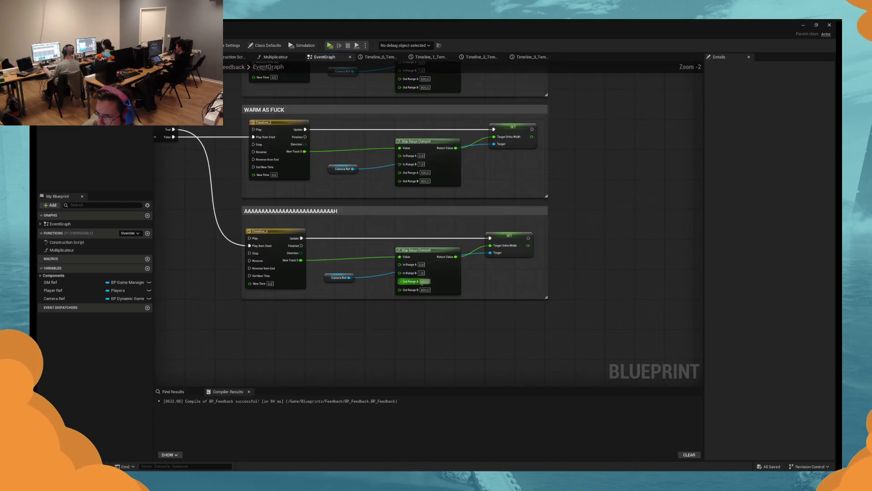
scroll(343, 273, "down", 4)
left_click_drag(343, 273, 360, 260)
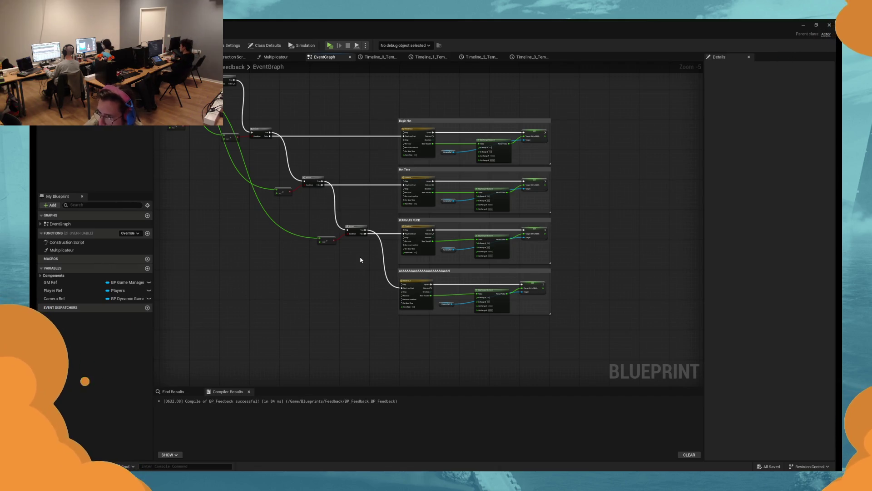
left_click_drag(257, 138, 348, 195)
left_click_drag(360, 152, 372, 148)
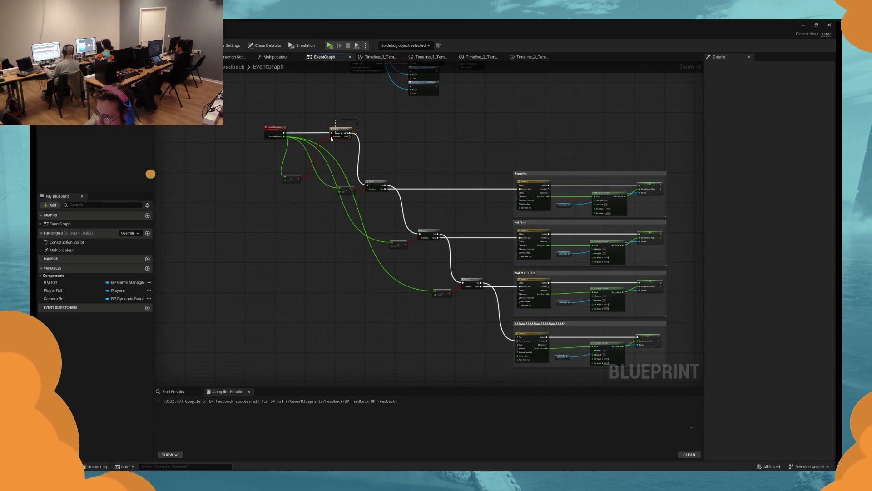
left_click_drag(331, 139, 331, 166)
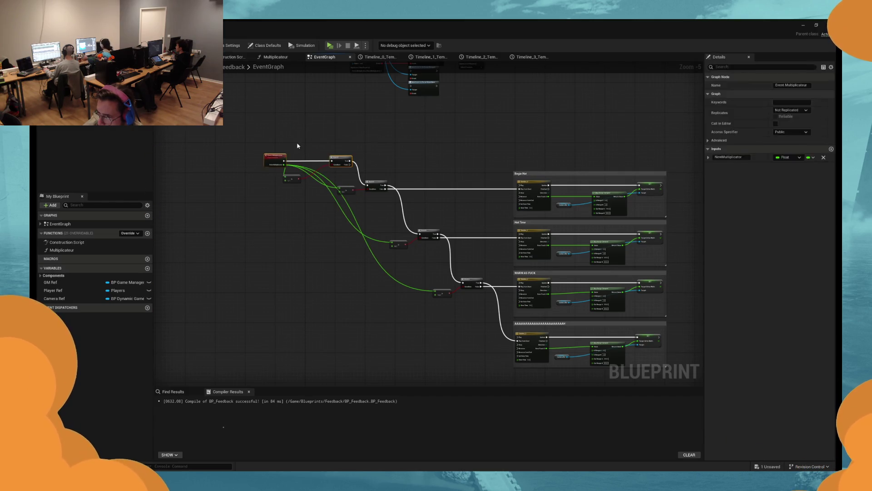
left_click_drag(275, 160, 364, 195)
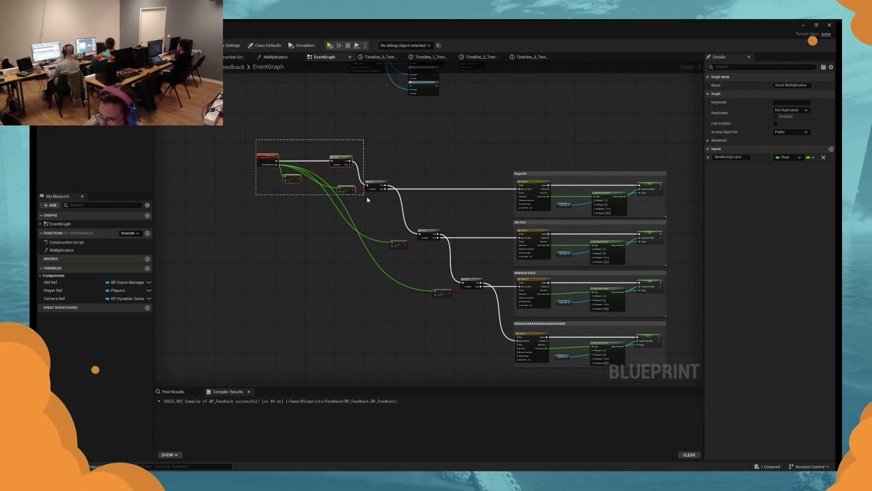
left_click_drag(331, 170, 332, 209)
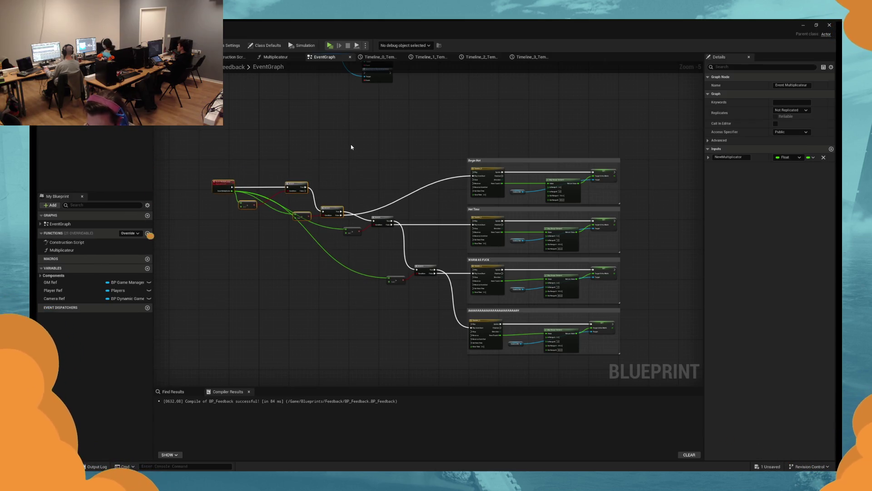
key("ctrl+z")
mouse_move(401, 142)
left_mouse_down()
mouse_move(359, 181)
mouse_move(371, 165)
mouse_move(358, 141)
mouse_move(411, 152)
mouse_move(434, 224)
left_mouse_up()
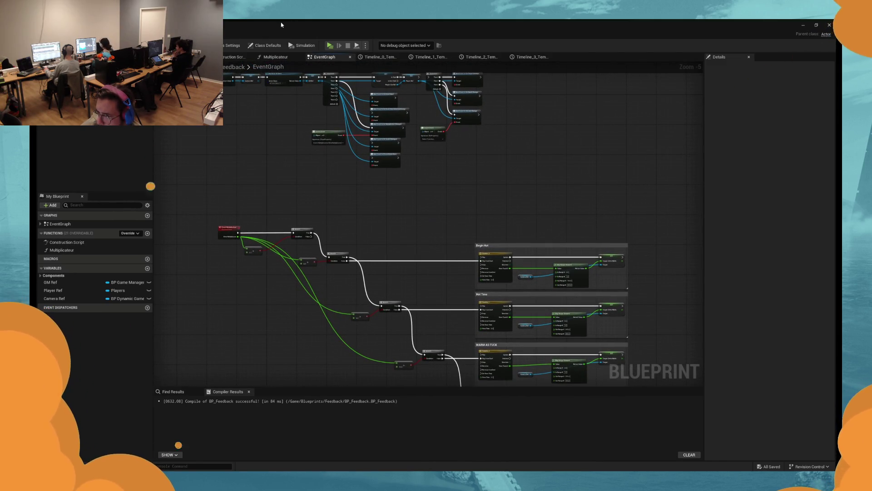
mouse_move(479, 195)
left_mouse_down()
mouse_move(436, 216)
mouse_move(446, 287)
mouse_move(455, 293)
left_mouse_up()
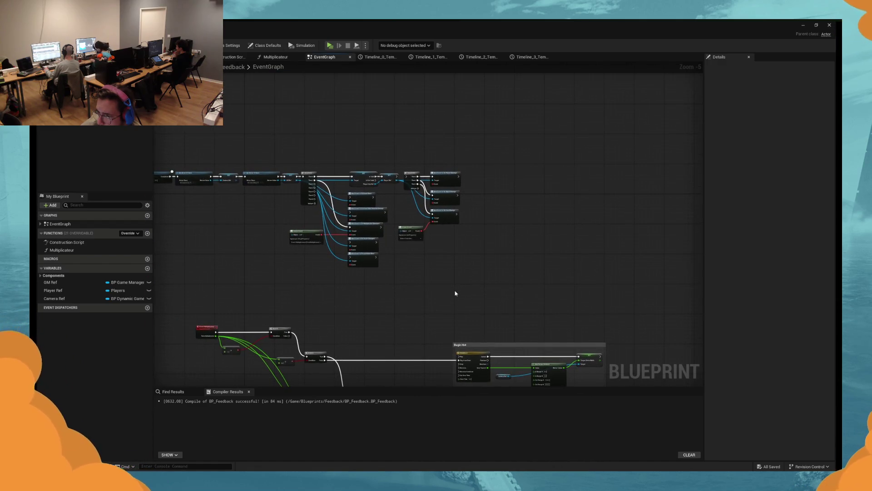
scroll(446, 296, "up", 4)
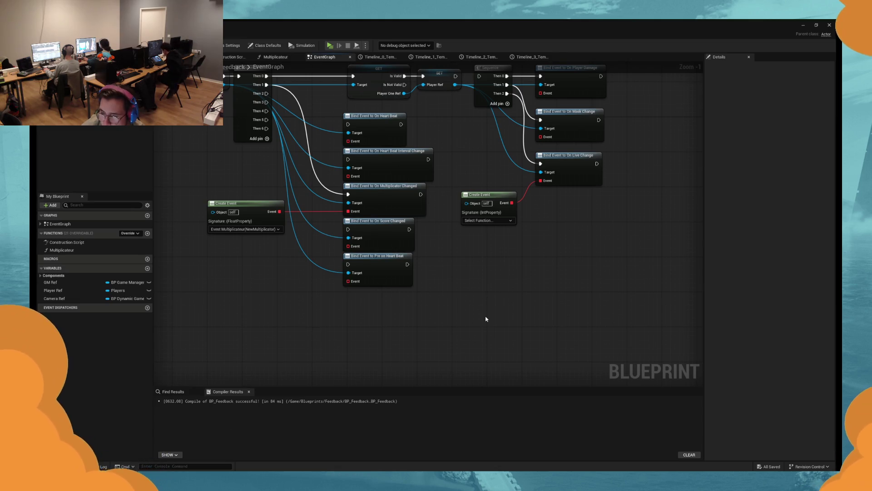
scroll(485, 319, "down", 3)
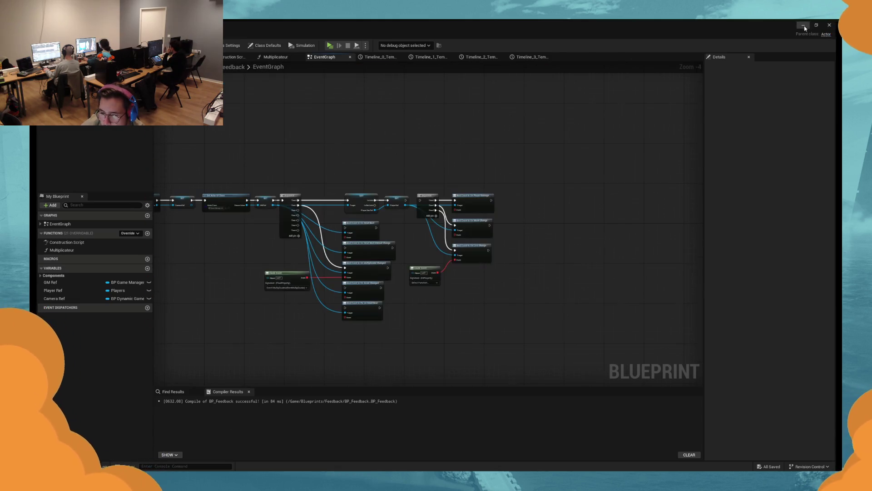
Step: Select the DirectionalLight from the Outliner and rotate it slightly around Z
left_click(69, 33)
left_click(41, 132)
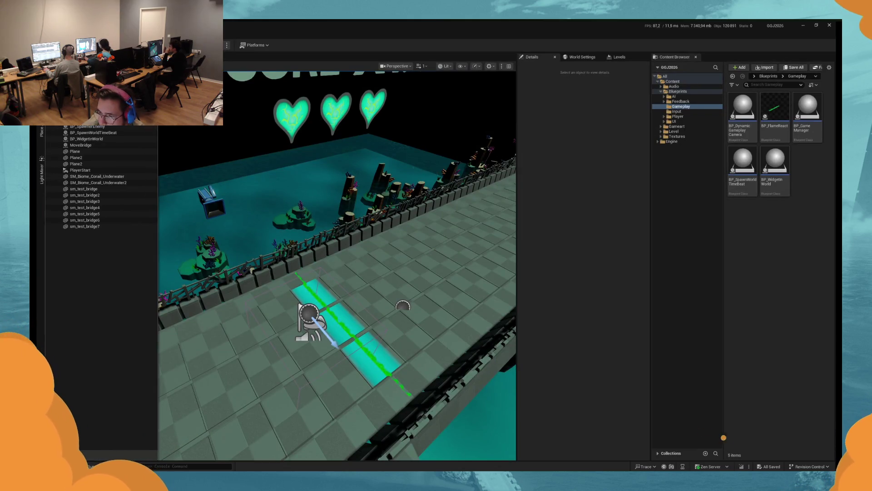
left_click(403, 306)
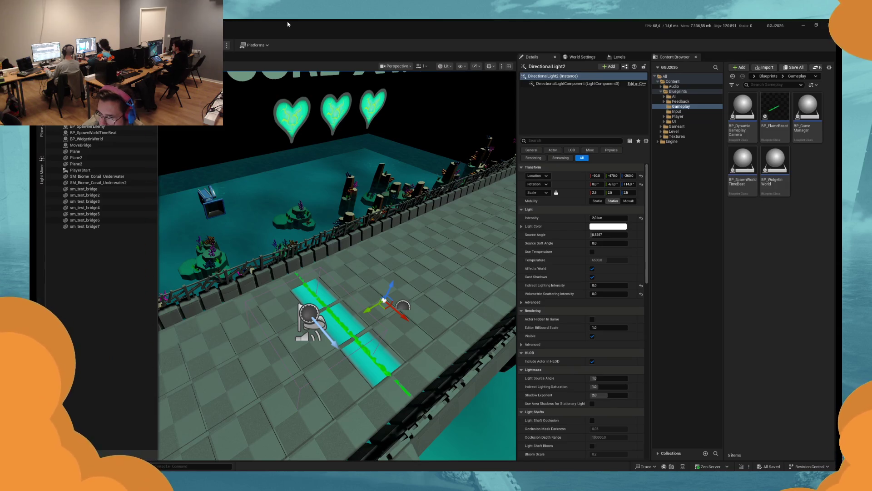
left_click(309, 313)
left_click(384, 300)
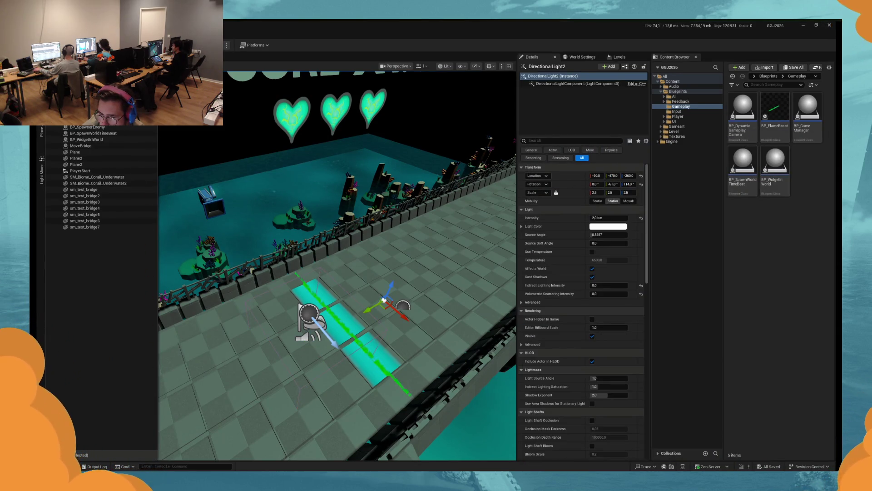
left_click_drag(628, 184, 639, 184)
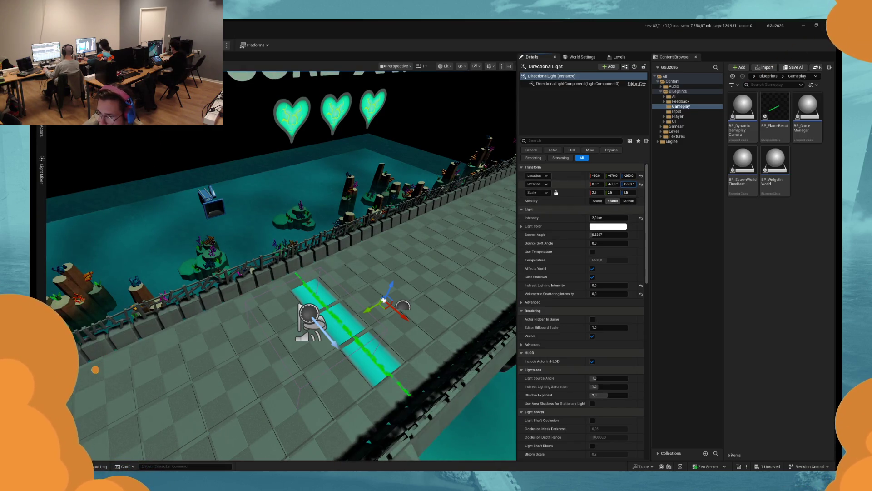
Step: Reveal the light's advanced shadow settings and reset Shadow Bias to its default 0.5
left_click(591, 303)
scroll(577, 324, "down", 3)
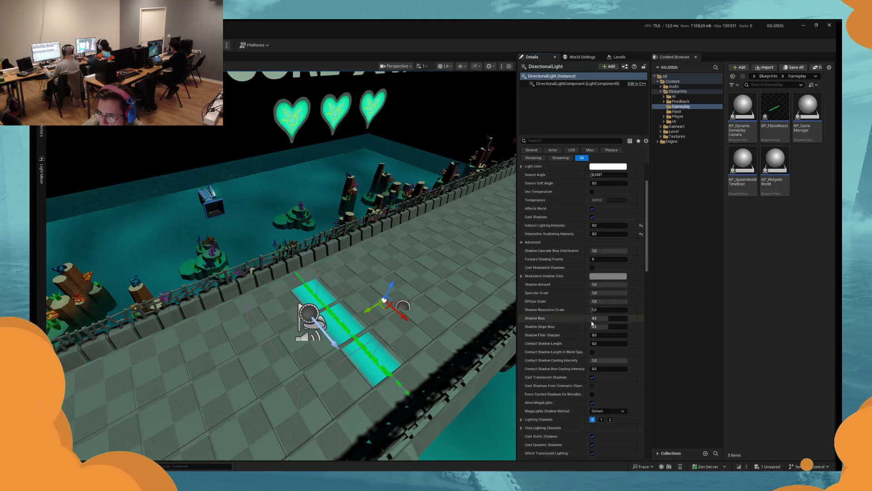
scroll(576, 324, "down", 1)
left_click_drag(604, 277, 607, 278)
left_click(641, 278)
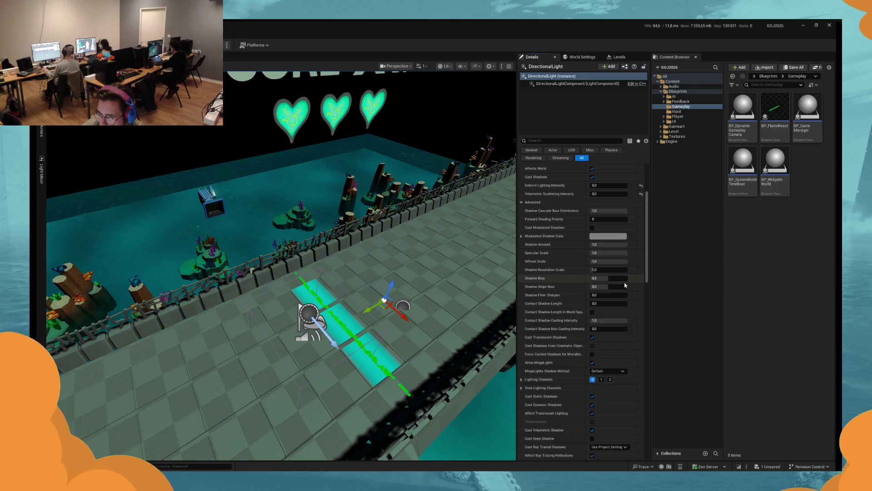
Step: Set the light's Shadow Amount to 0.5
left_click(606, 245)
type("1")
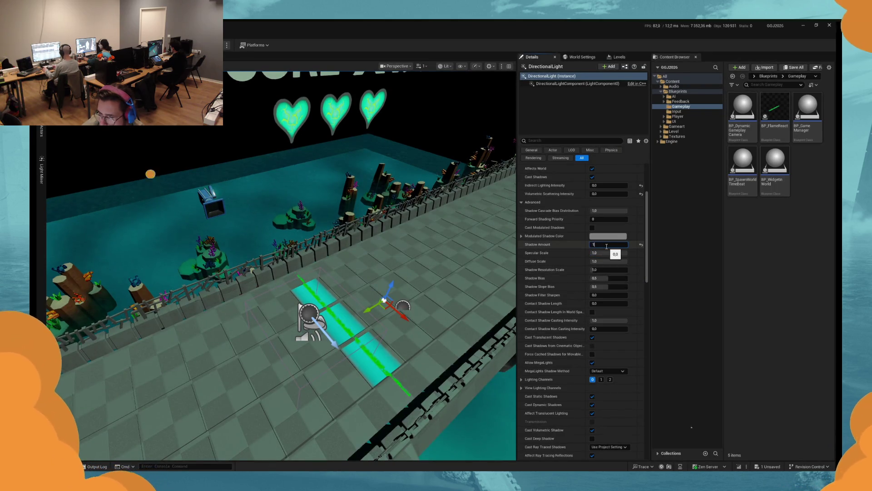
key("BackSpace")
type("0,1")
key("Return")
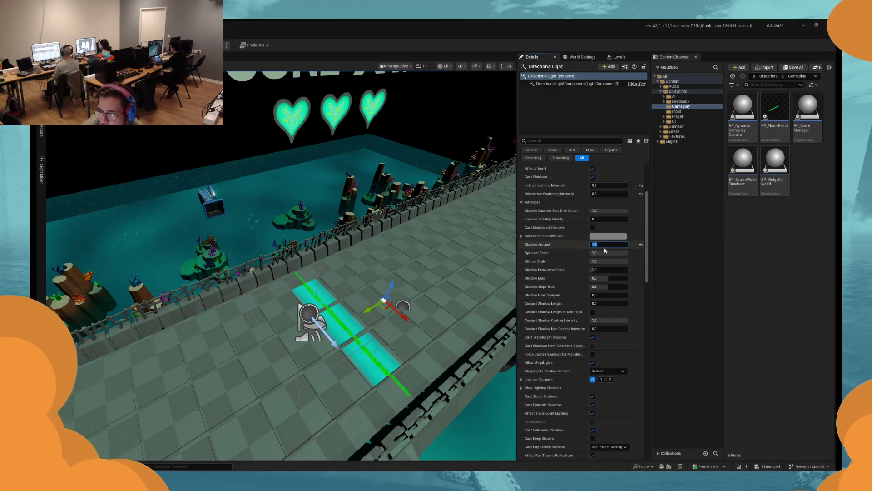
type(",5")
key("Return")
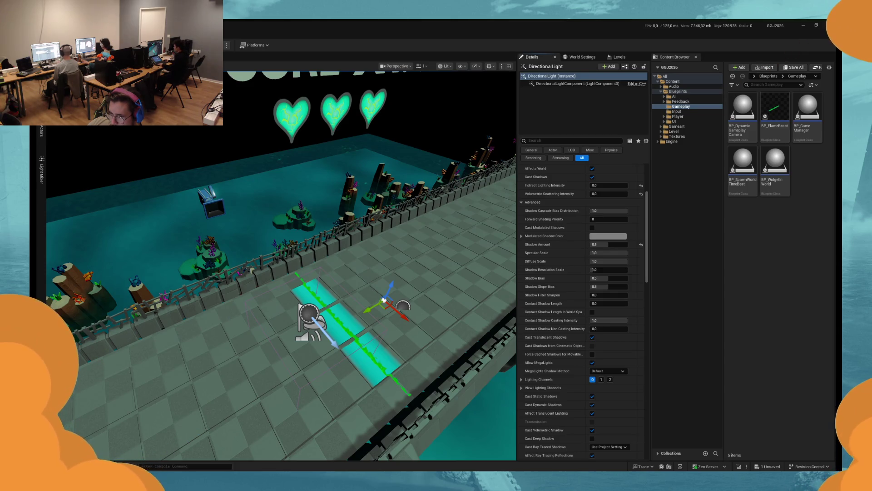
Step: Raise the directional light's Shadow Amount in Details
scroll(281, 265, "down", 10)
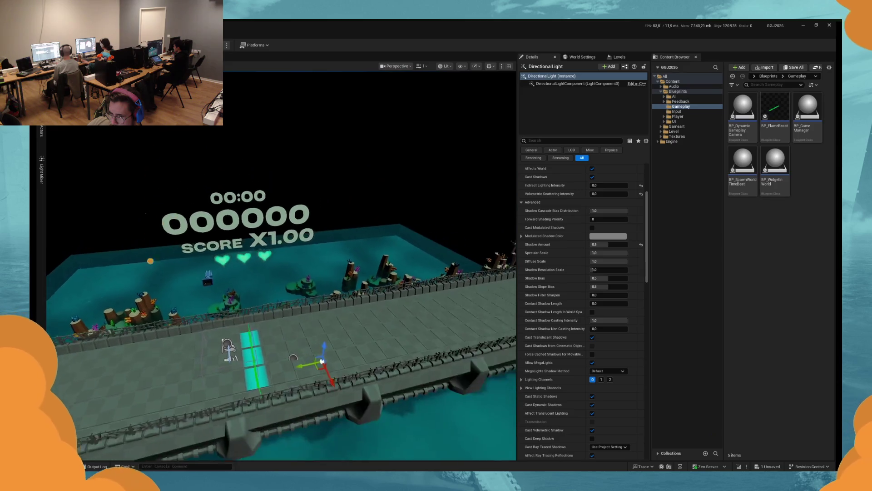
scroll(281, 265, "up", 8)
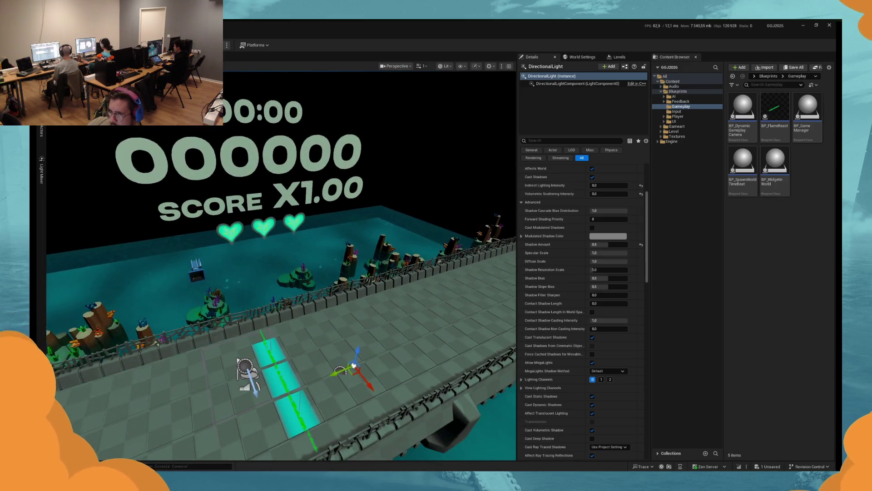
scroll(281, 266, "down", 3)
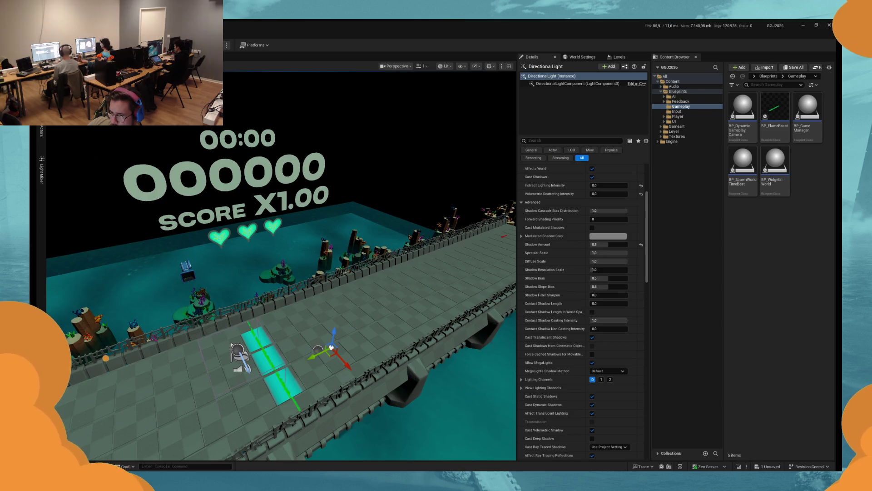
scroll(282, 266, "up", 2)
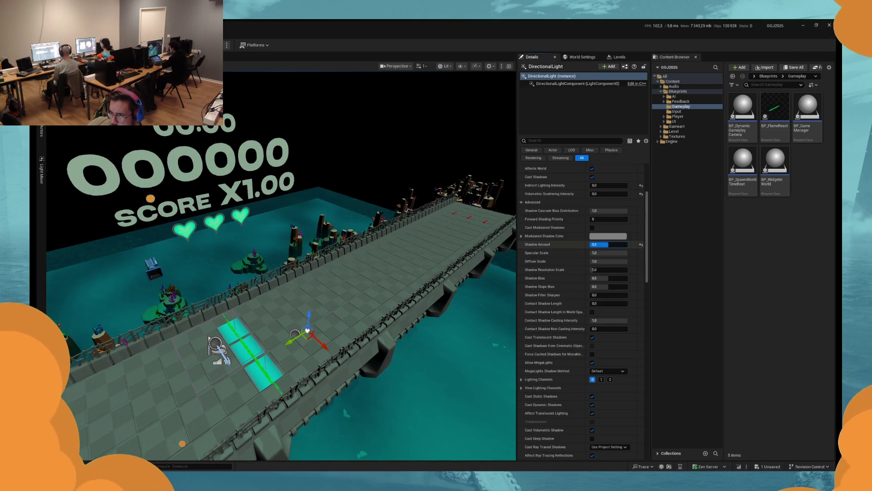
mouse_move(604, 244)
left_mouse_down()
mouse_move(627, 244)
mouse_move(600, 244)
left_mouse_up()
left_click(594, 244)
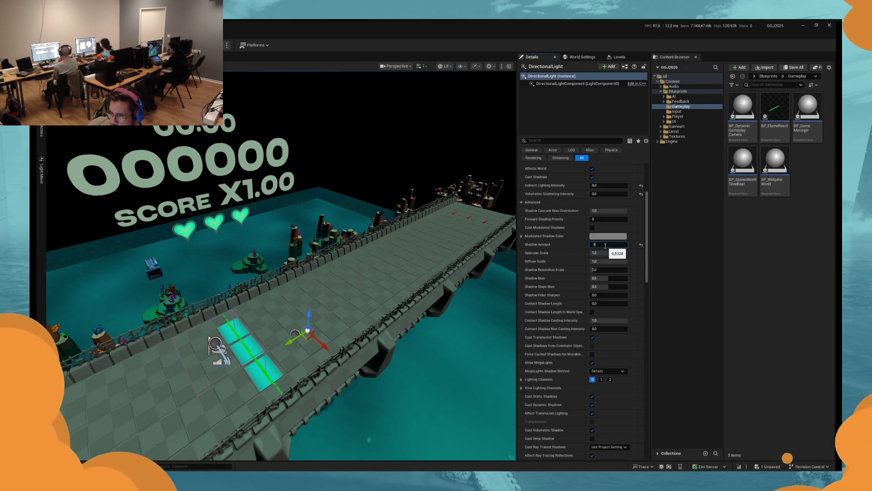
scroll(593, 240, "up", 5)
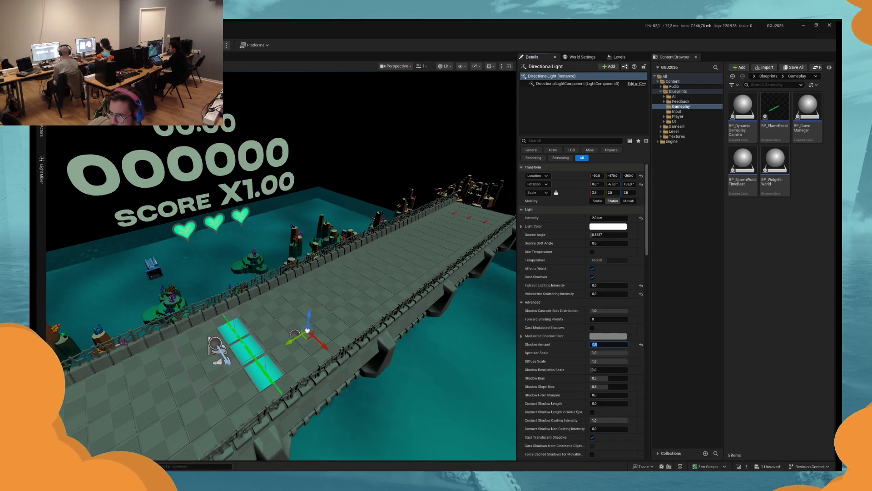
Step: Place a white Cube from Shapes onto the bridge and select the CYK_Post volume
left_click(41, 131)
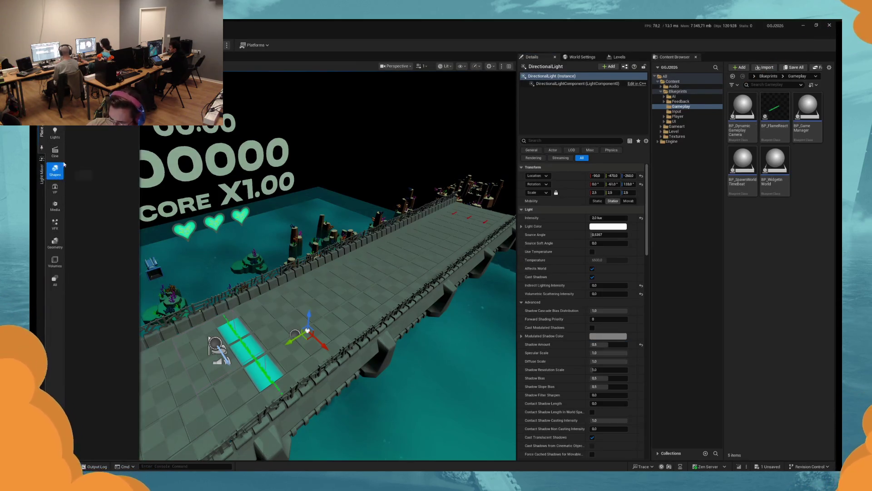
left_click(54, 171)
left_click_drag(91, 137, 329, 289)
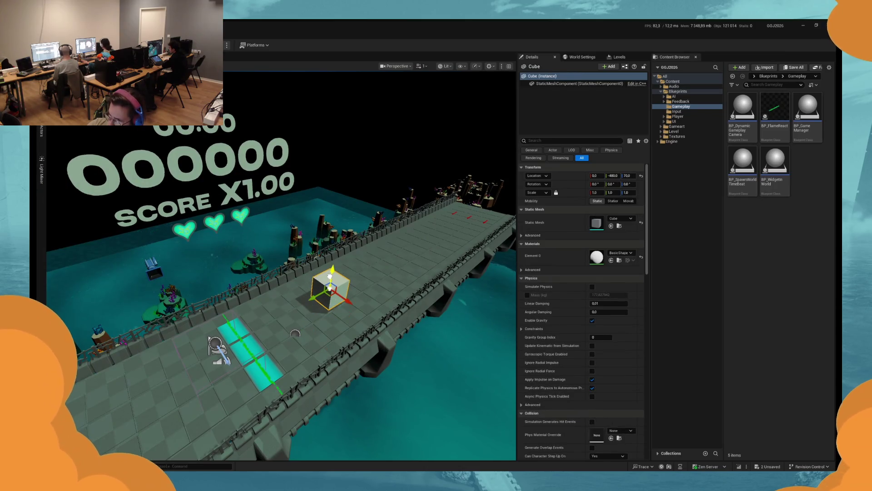
left_click(41, 131)
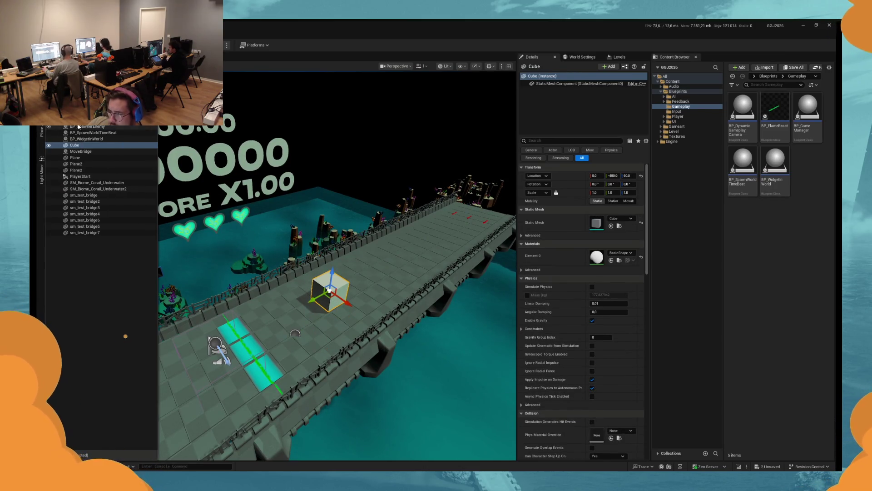
left_click(215, 345)
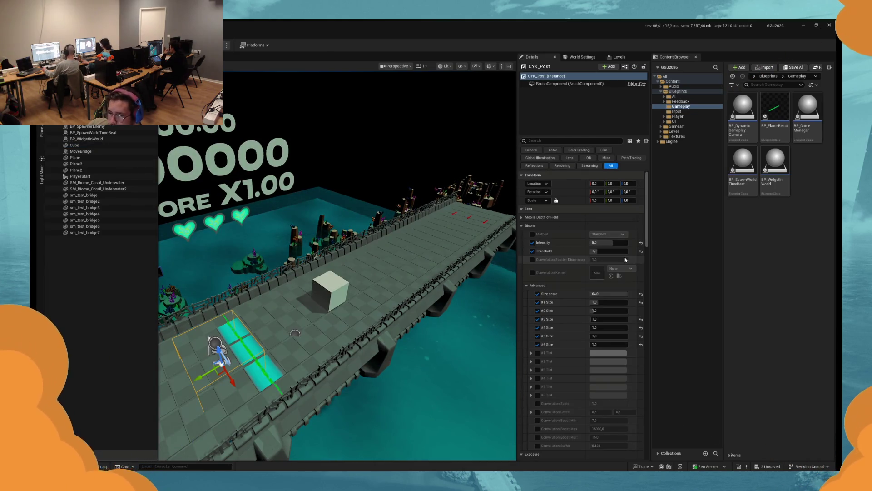
Step: Collapse Global and Shadows color grading and expand Midtones with its Contrast wheel
scroll(565, 313, "down", 5)
scroll(563, 310, "down", 10)
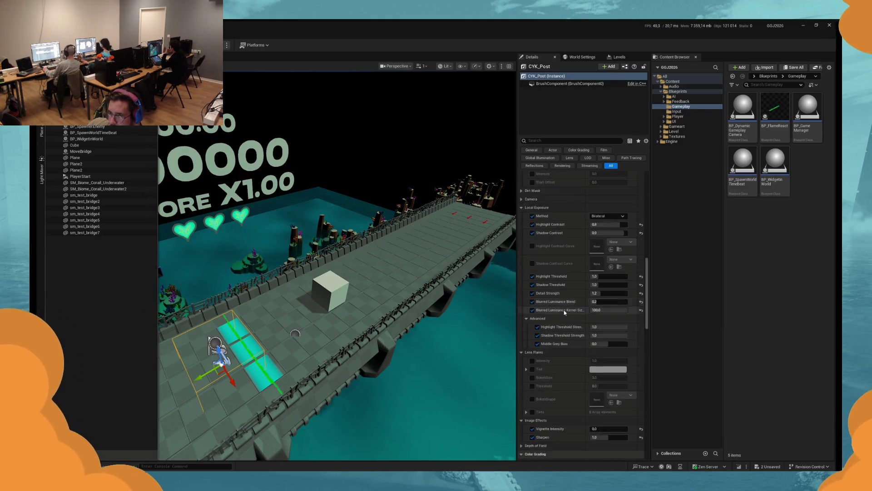
scroll(563, 313, "down", 3)
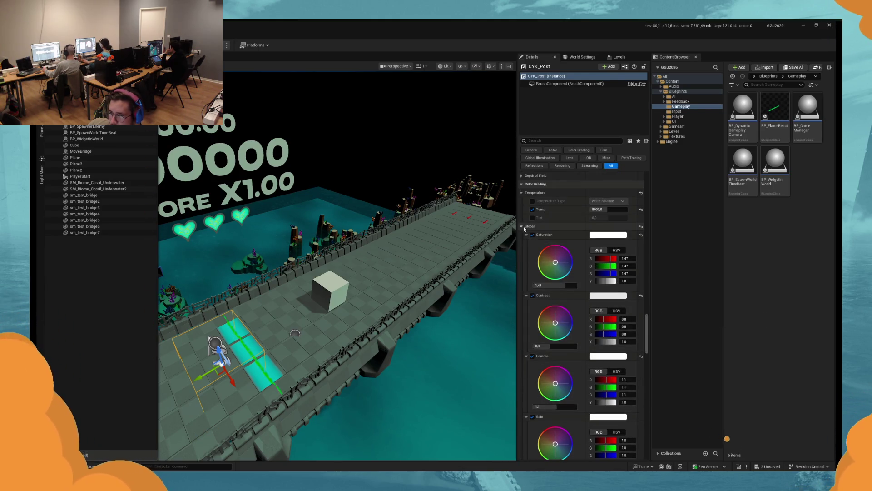
left_click(521, 226)
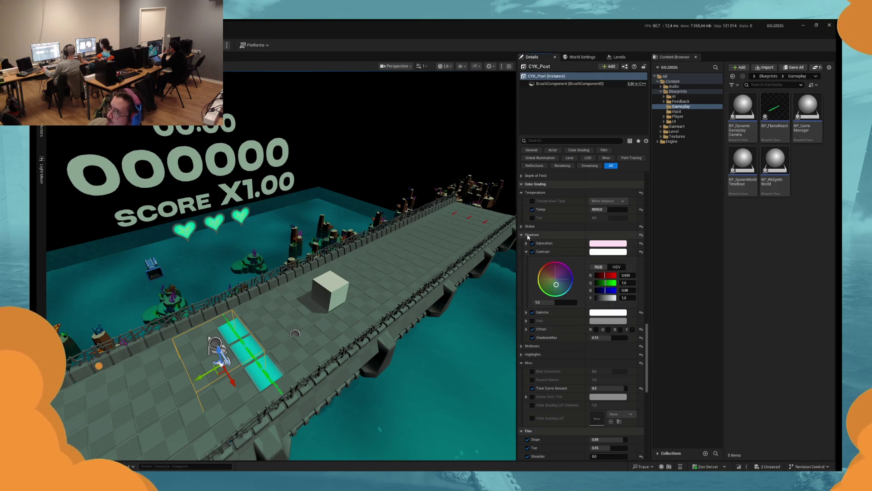
left_click(521, 234)
left_click(522, 243)
left_click(526, 260)
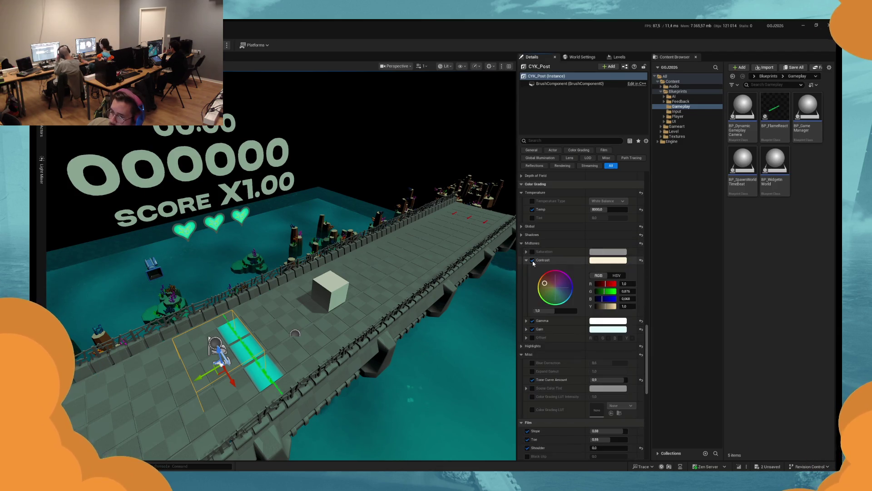
Step: Toggle midtones Contrast and Gain to compare, leaving Contrast on and Gain switched off
left_click(533, 261)
left_click(533, 260)
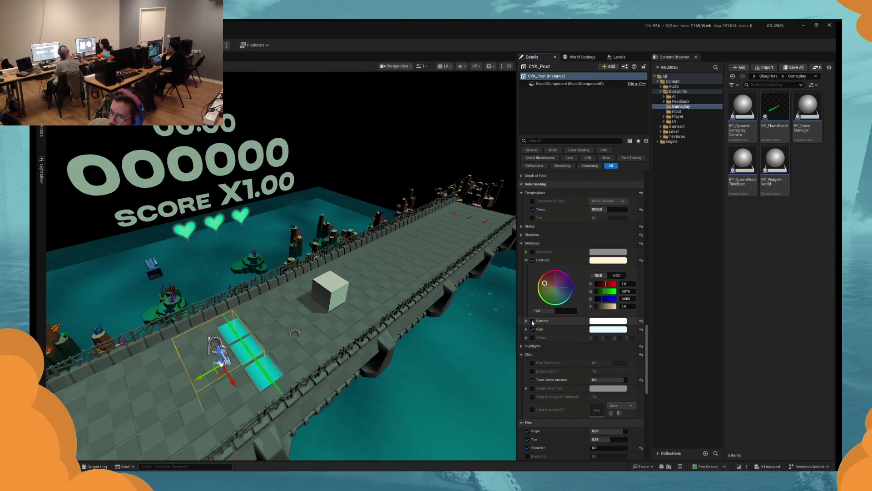
left_click(533, 330)
left_click(532, 329)
left_click(533, 330)
left_click(532, 329)
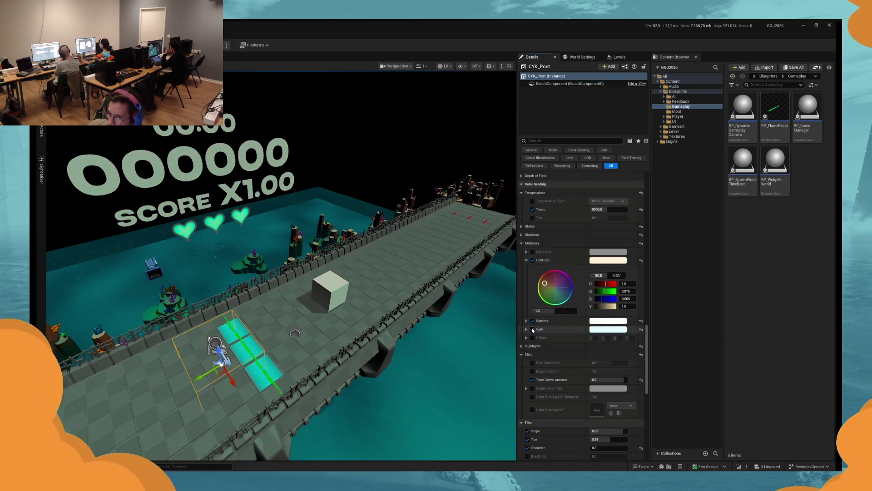
left_click(532, 330)
left_click(532, 329)
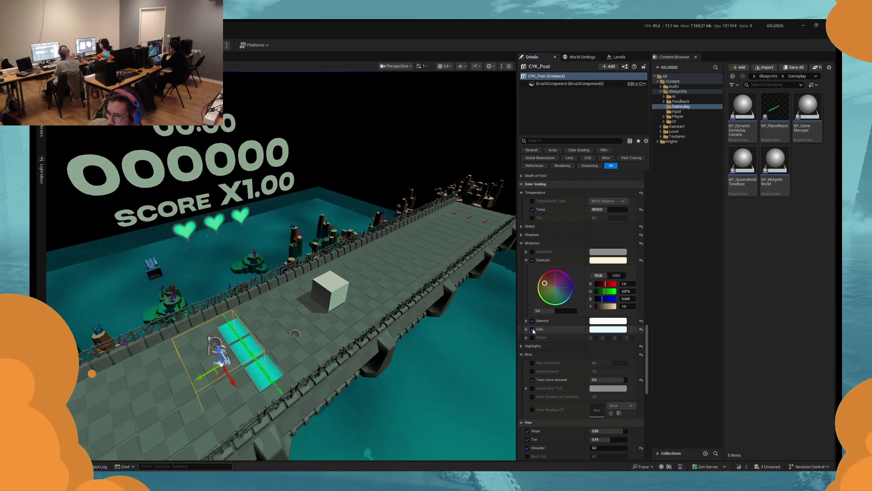
left_click(533, 329)
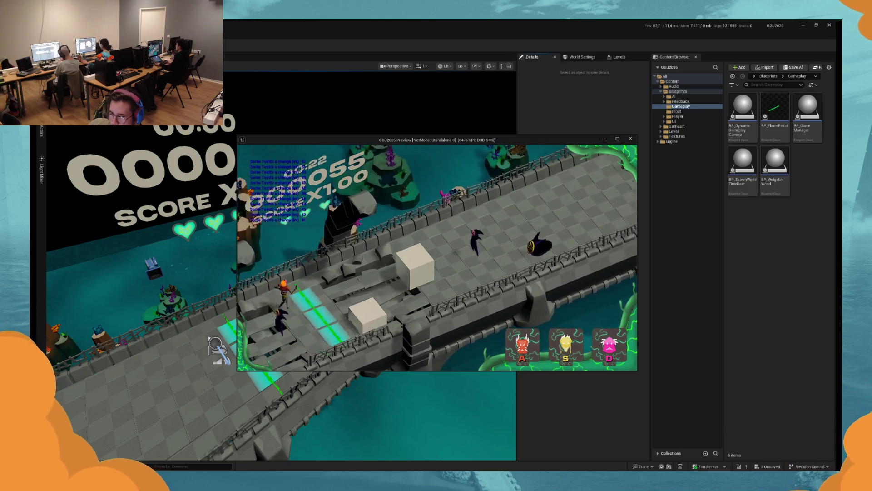
Step: Stop the preview, undo the color grading toggles, and look along the bridge
key("Escape")
key("ctrl+z")
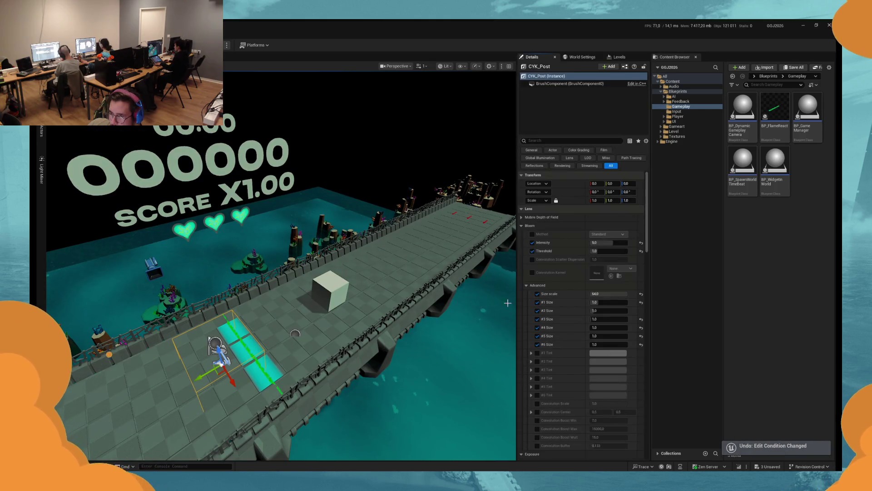
key("Escape")
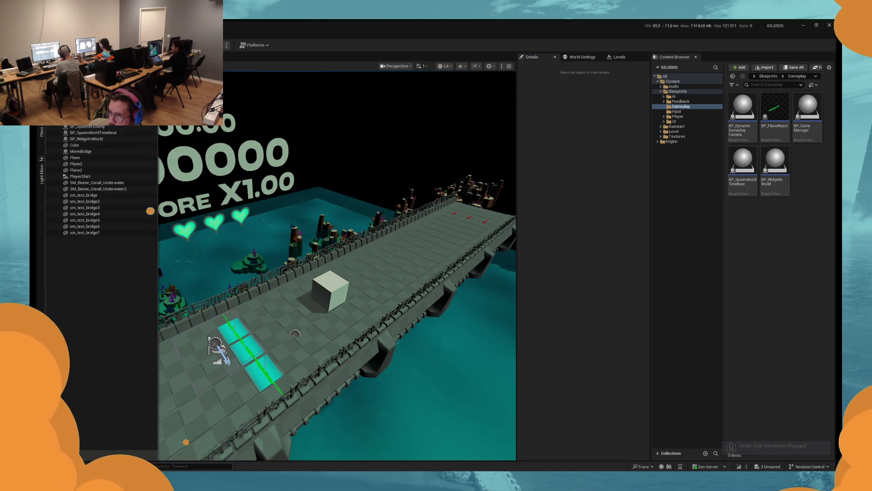
scroll(435, 257, "up", 3)
scroll(435, 257, "down", 4)
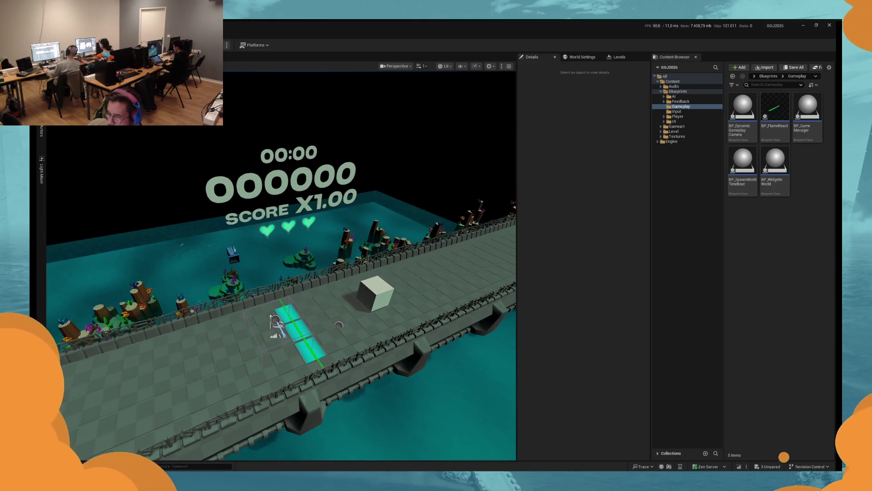
left_click_drag(282, 263, 318, 257)
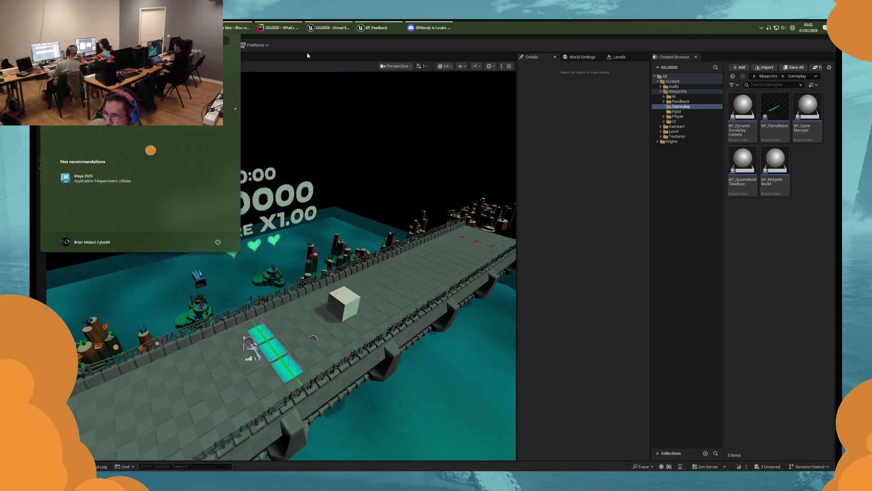
Step: Return to the BP_Feedback EventGraph and shift the graph view up slightly
key("alt+Tab")
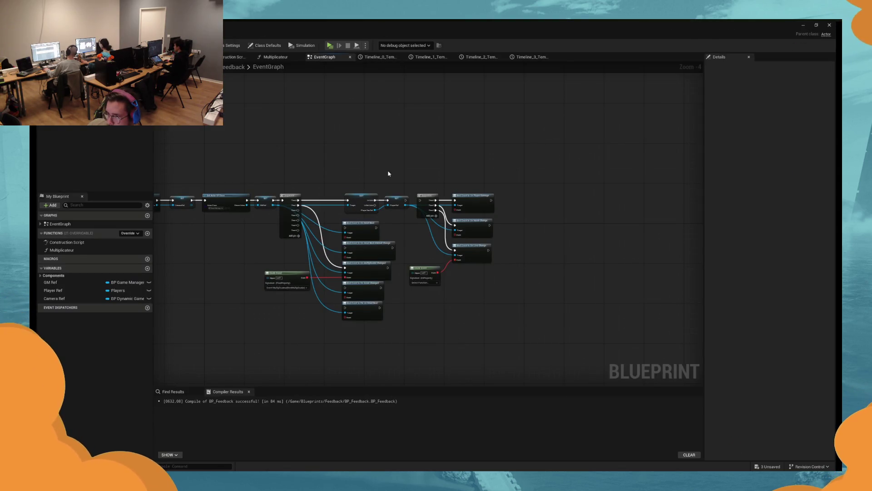
scroll(389, 174, "down", 1)
scroll(288, 317, "up", 2)
scroll(358, 300, "down", 3)
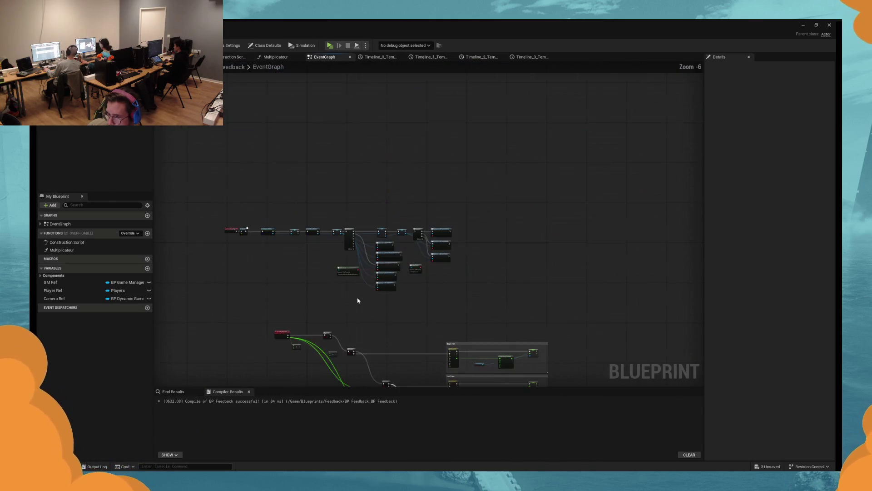
scroll(358, 300, "up", 4)
scroll(471, 284, "down", 3)
scroll(449, 228, "up", 2)
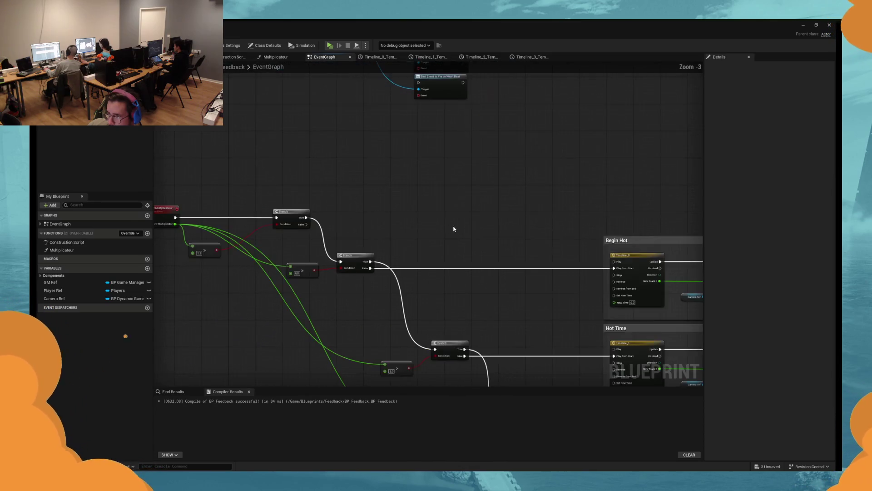
left_click_drag(449, 229, 449, 189)
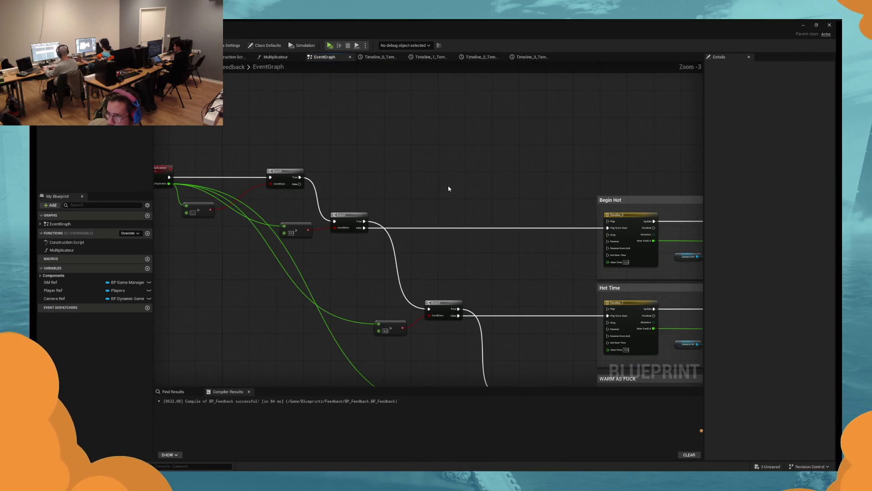
Step: Add a Get Actor Of Class node through the action search
right_click(389, 161)
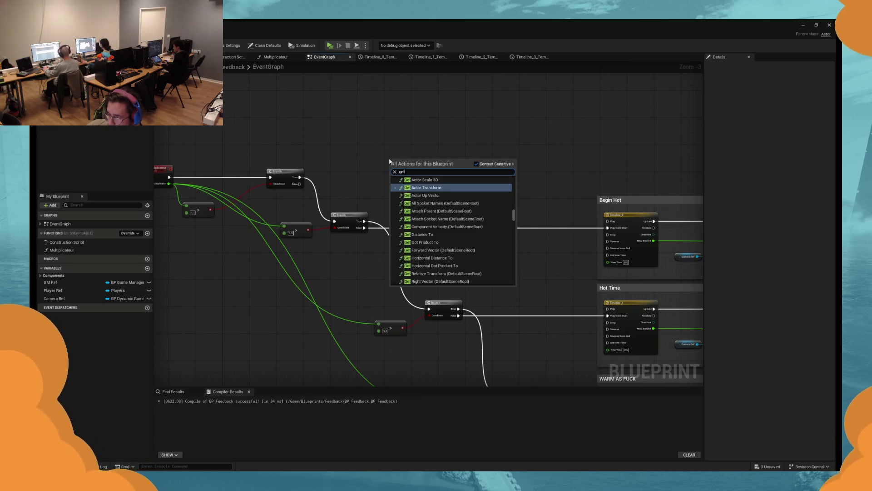
type("get actpr")
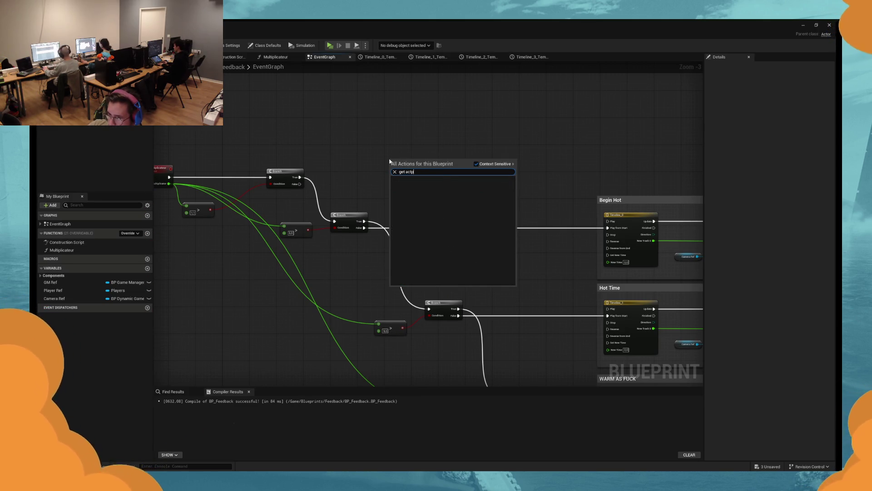
key("BackSpace")
type("or of")
key("Up")
key("Return")
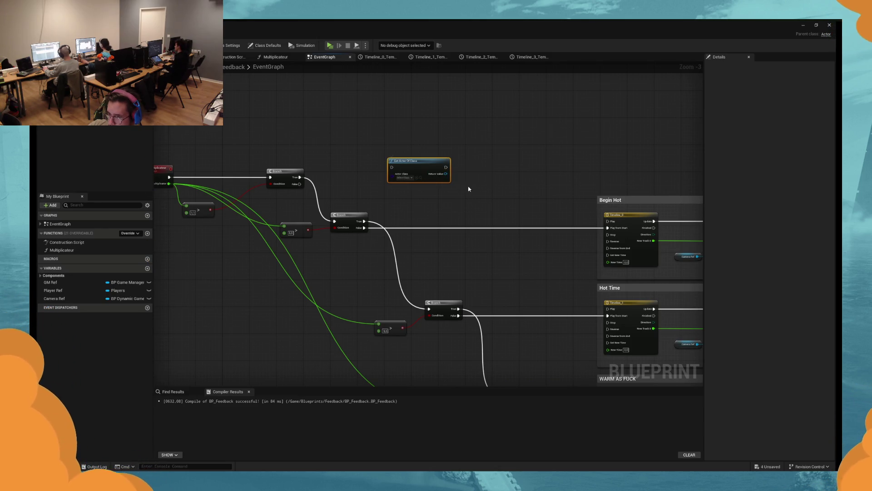
Step: Bring the nodes into view and start a play test of the game
scroll(414, 173, "down", 2)
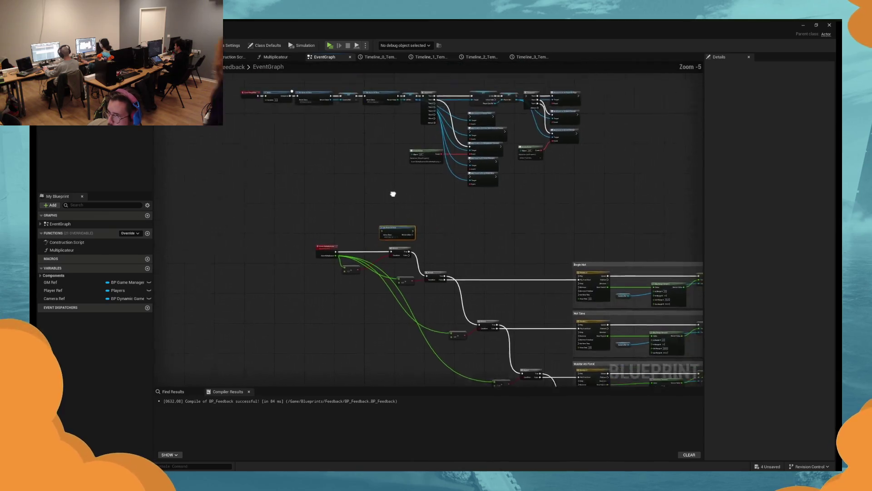
scroll(403, 282, "up", 3)
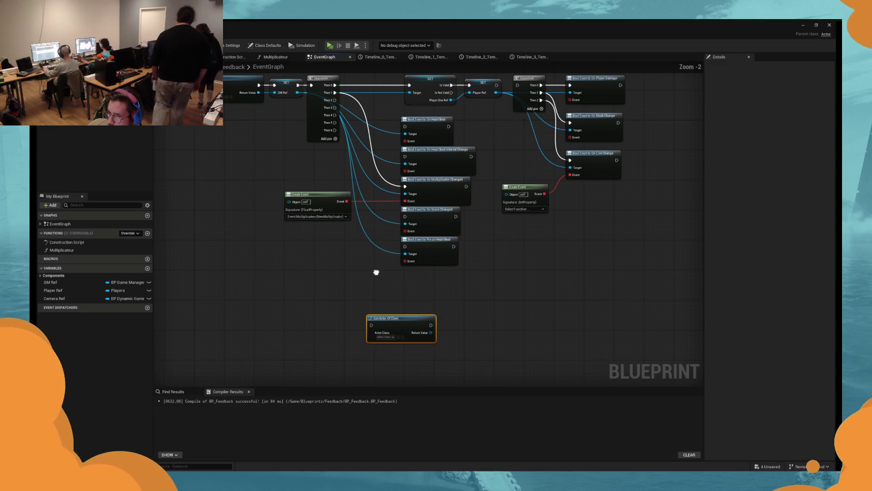
left_click_drag(376, 272, 347, 320)
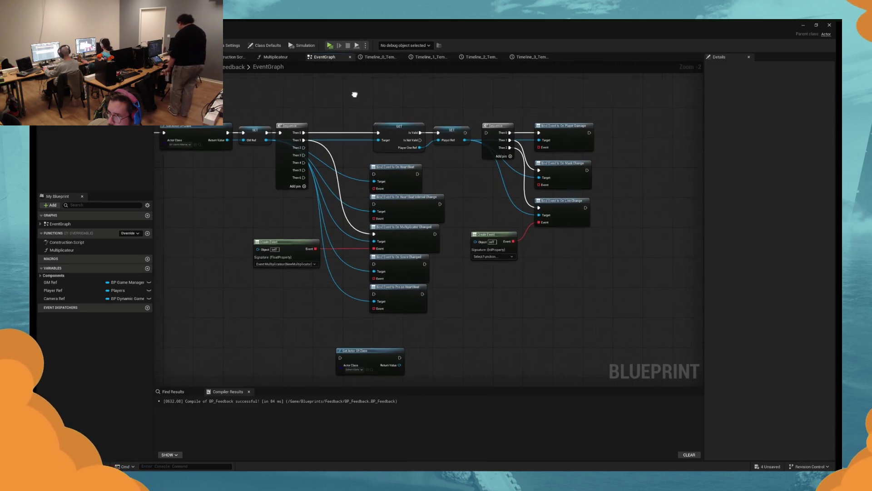
left_click(330, 47)
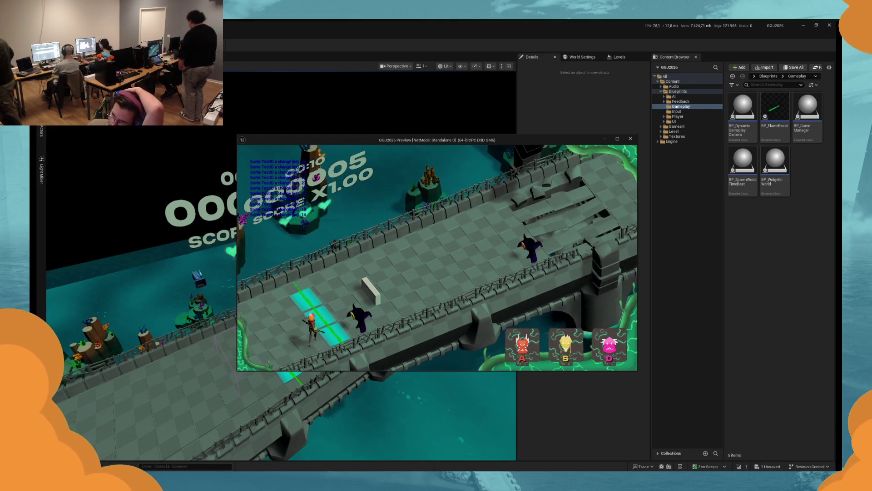
Step: Score perfect hits on four enemies with S and D, pushing the multiplier to x10.50
key("s")
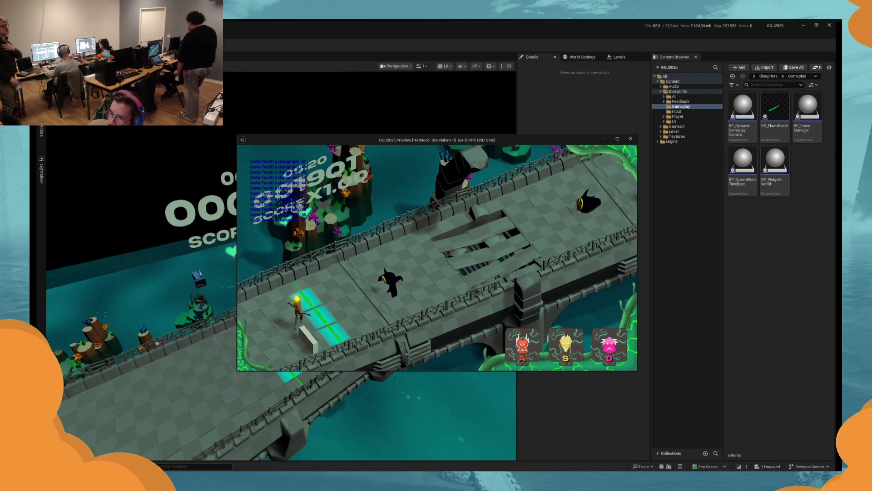
key("d")
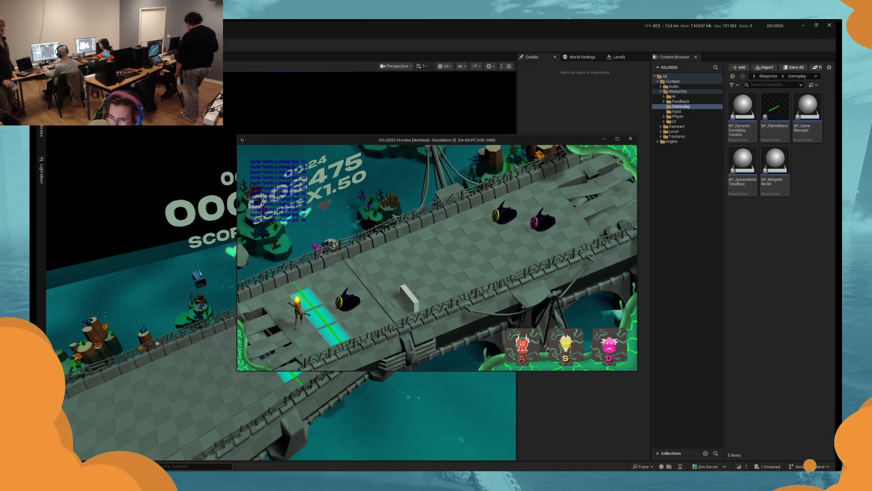
key("s")
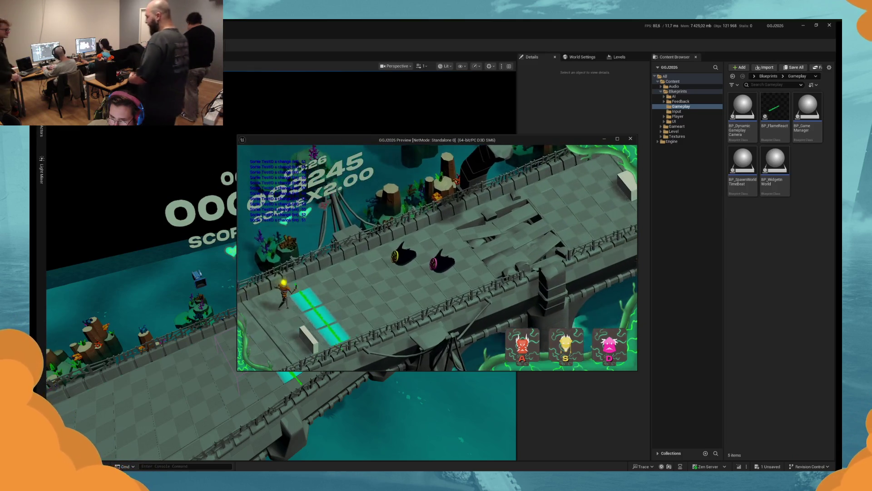
key("s")
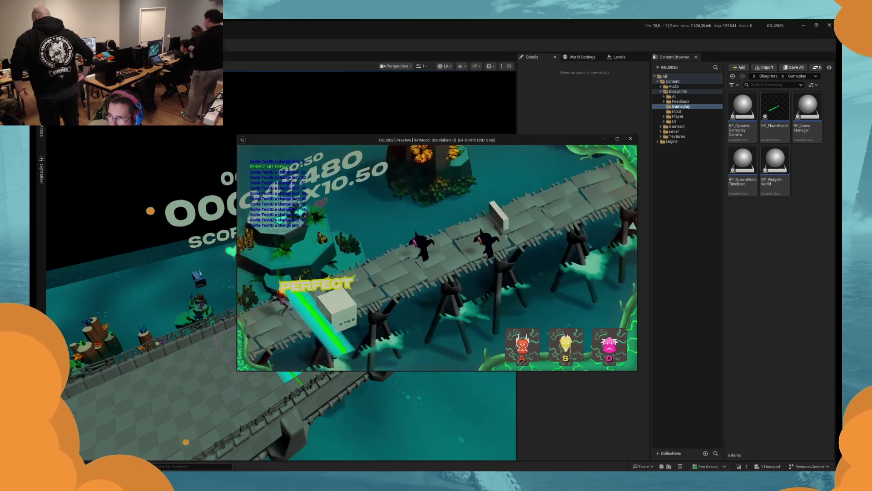
Step: Keep hitting enemies with D and A until the multiplier peaks at x23.50, then stop playing
key("d")
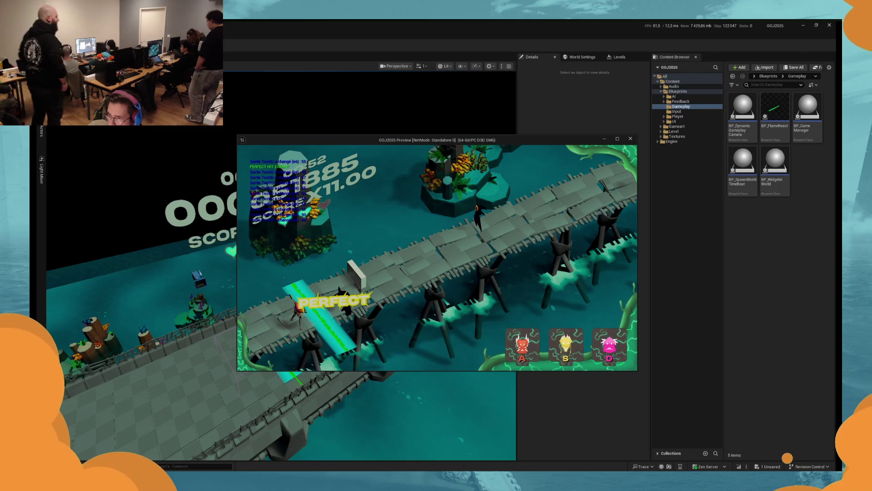
key("d")
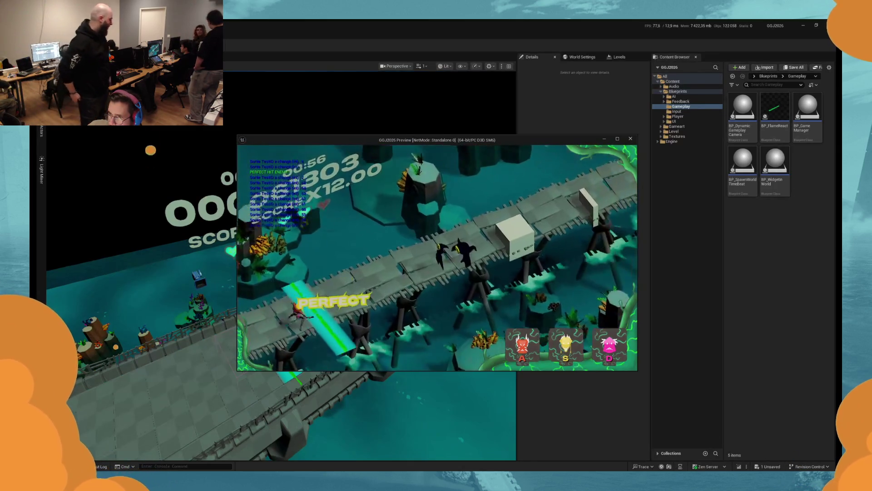
key("d")
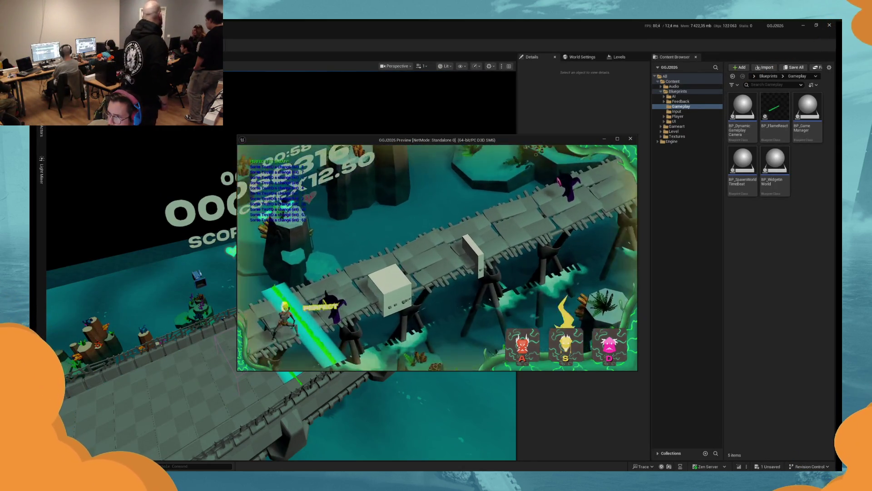
key("d")
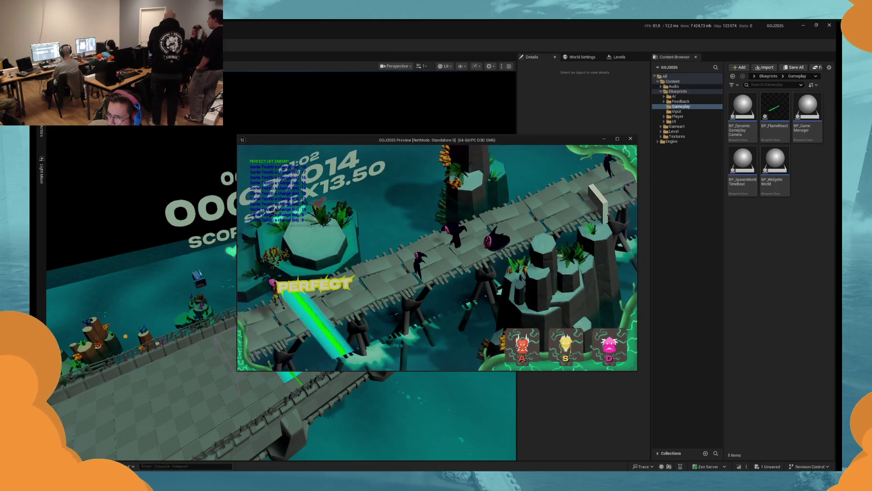
key("d")
key("d")
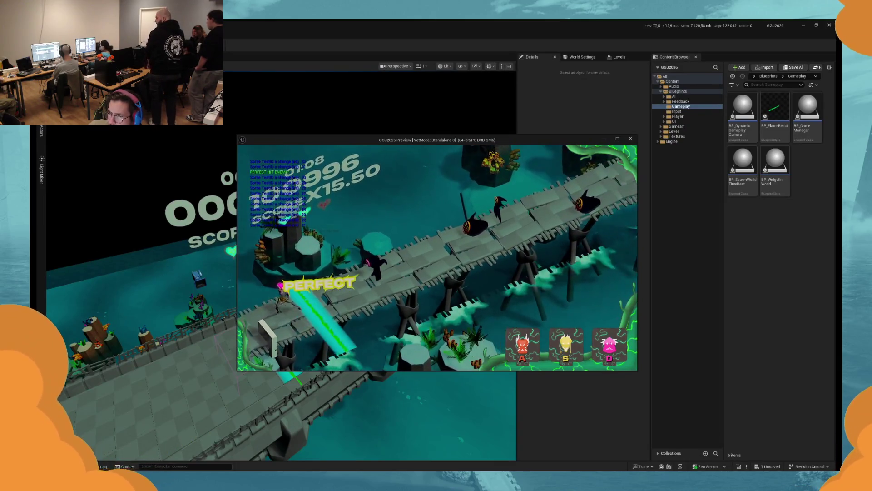
key("d")
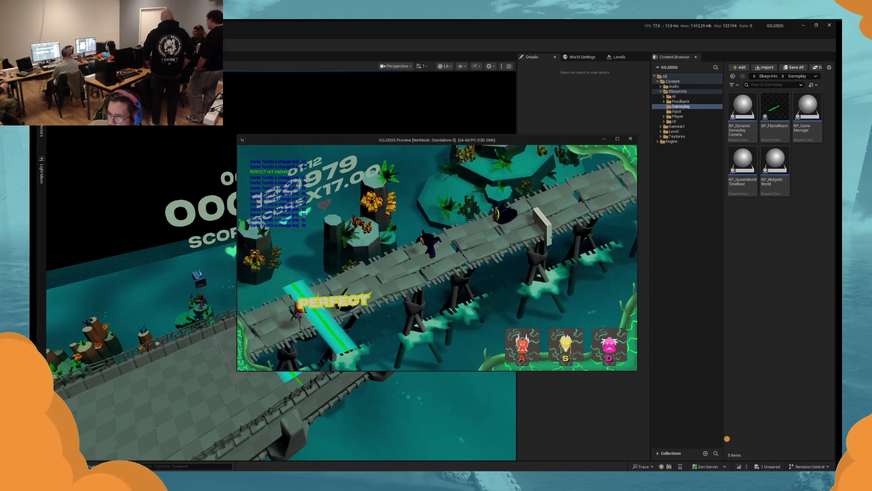
key("a")
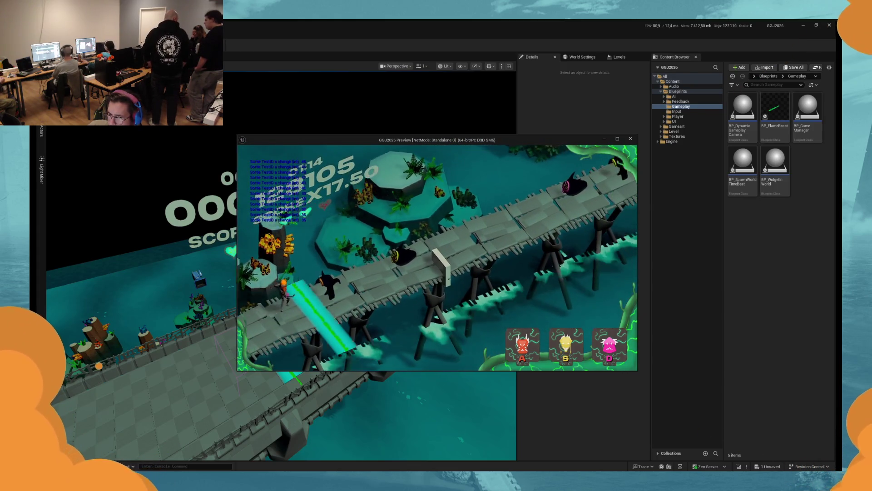
key("a")
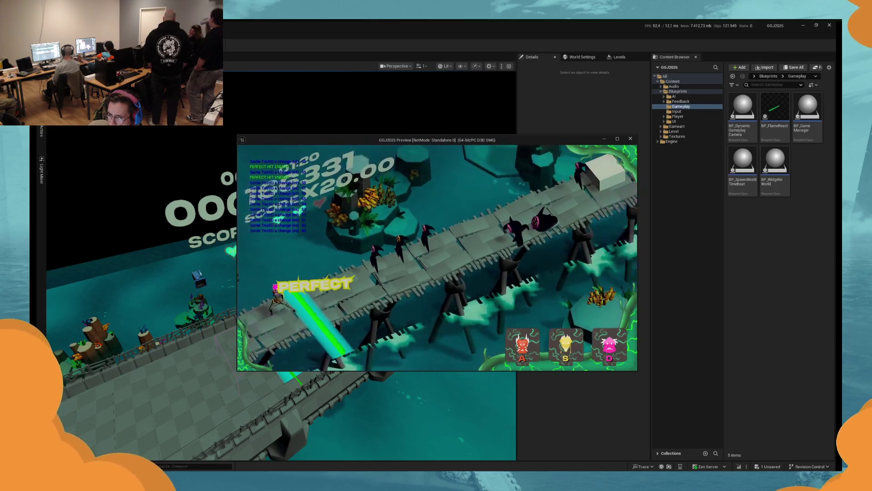
key("d")
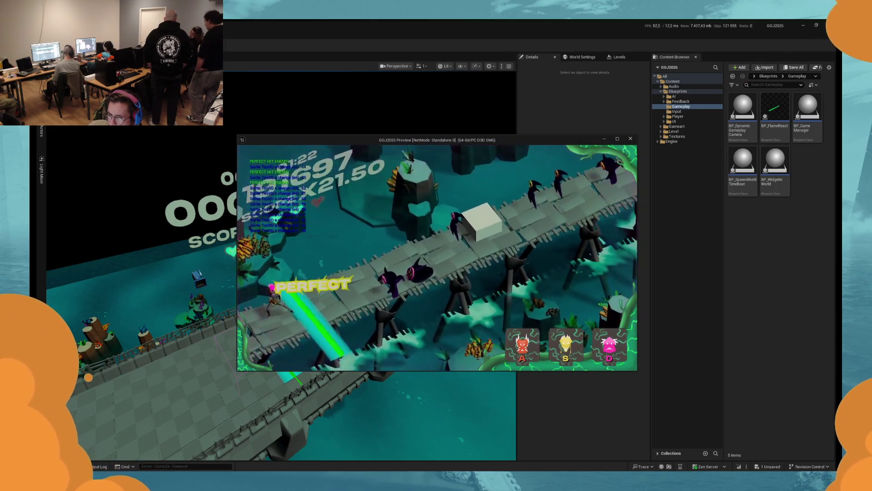
key("d")
key("d")
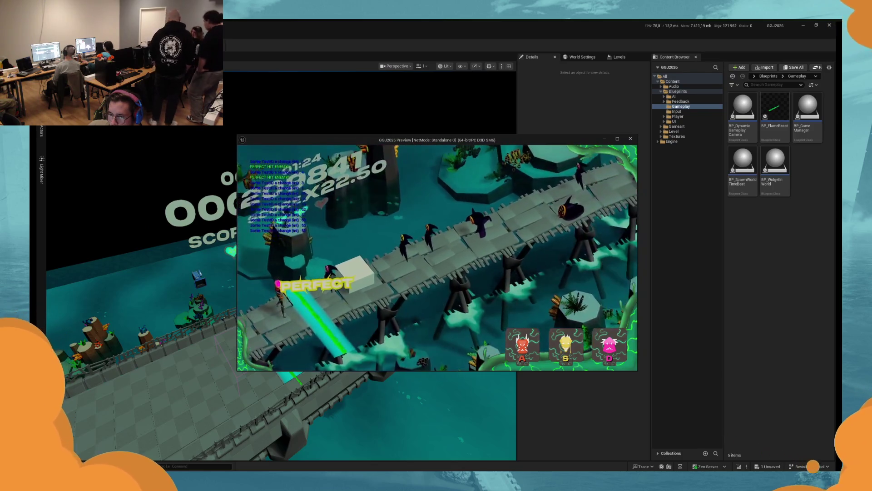
key("d")
key("d")
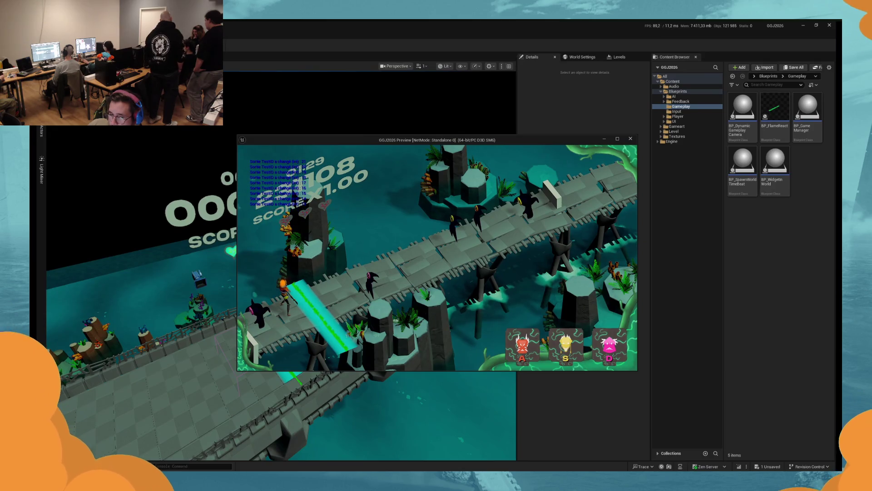
key("Escape")
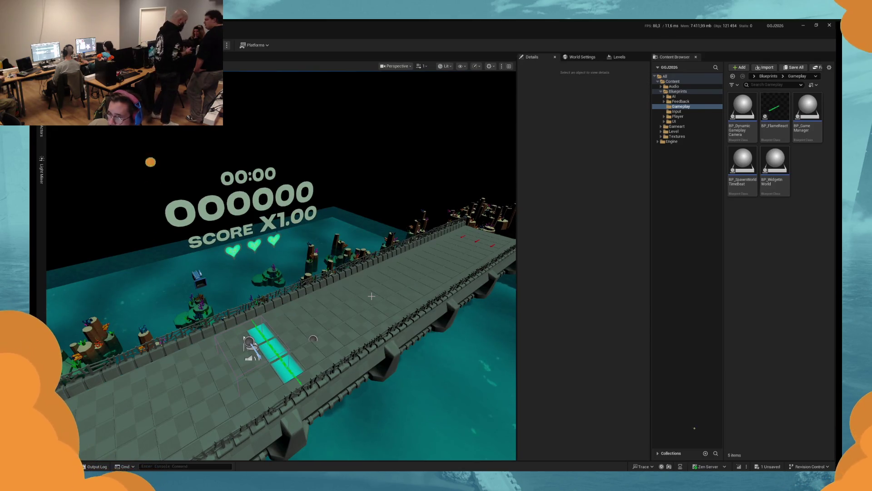
Step: Bring BP_Feedback back from the taskbar, maximize it, and nudge the Get Actor Of Class node
key("super")
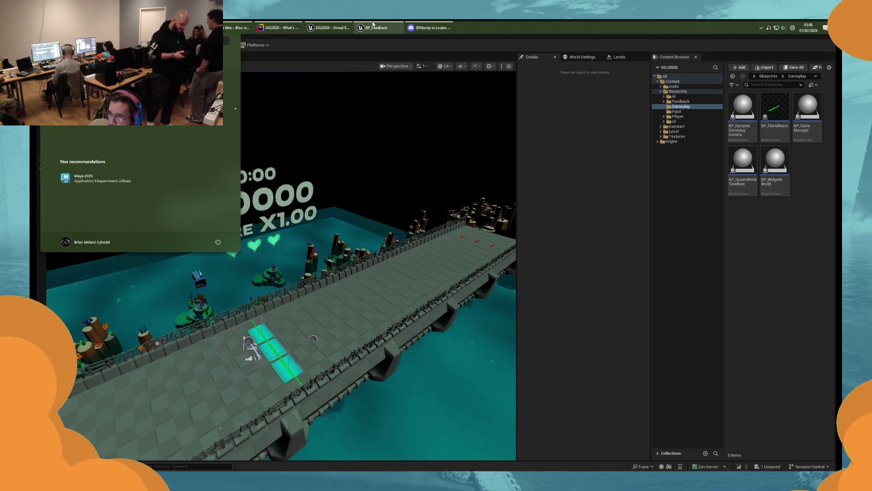
left_click(376, 27)
double_click(471, 27)
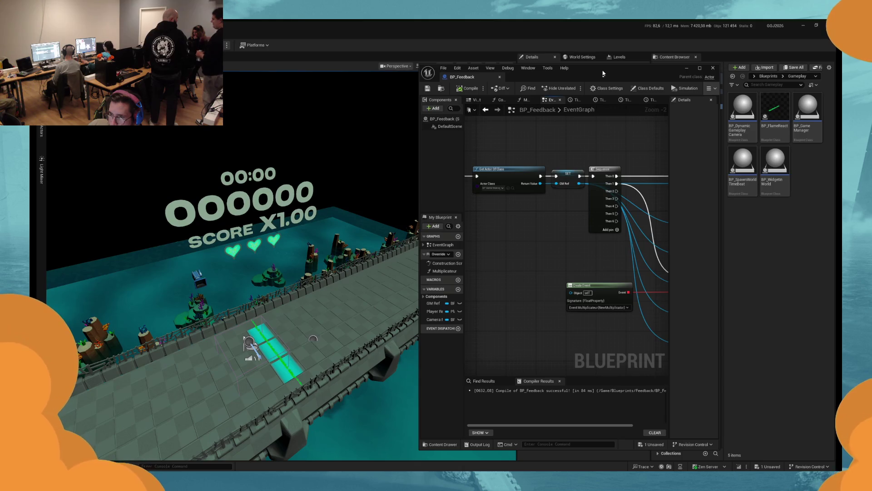
left_click_drag(603, 73, 196, 73)
double_click(195, 73)
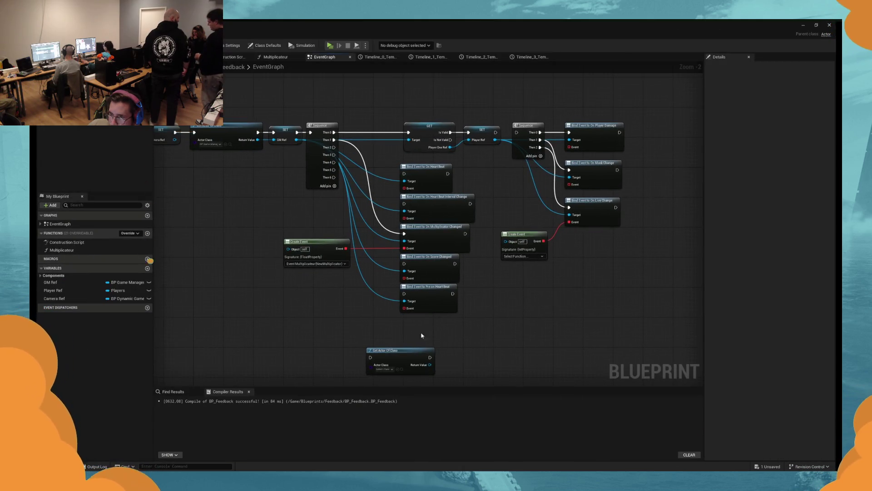
left_click_drag(396, 357, 418, 339)
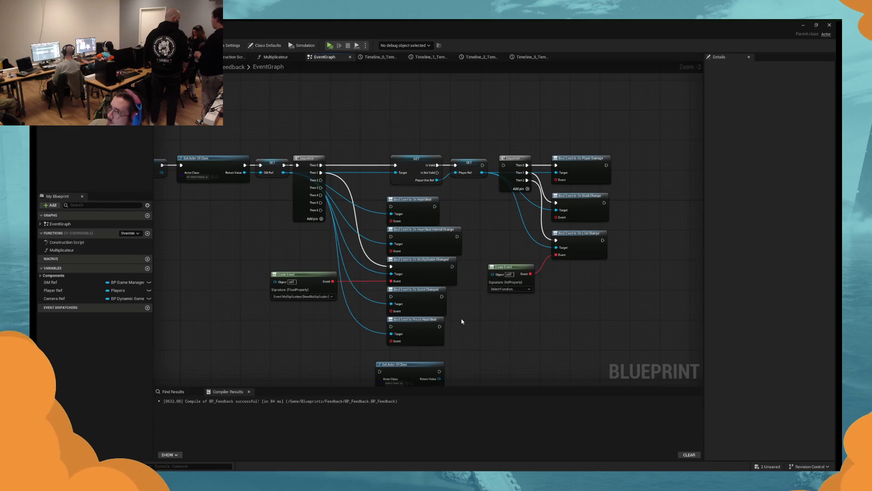
Step: Set Get Actor Of Class's Actor Class to Post Process Volume and pull a wire from Return Value
mouse_move(480, 326)
left_mouse_down()
mouse_move(491, 298)
mouse_move(486, 309)
mouse_move(424, 220)
mouse_move(421, 249)
left_mouse_up()
scroll(487, 308, "down", 4)
scroll(422, 249, "up", 6)
left_click_drag(481, 191, 480, 263)
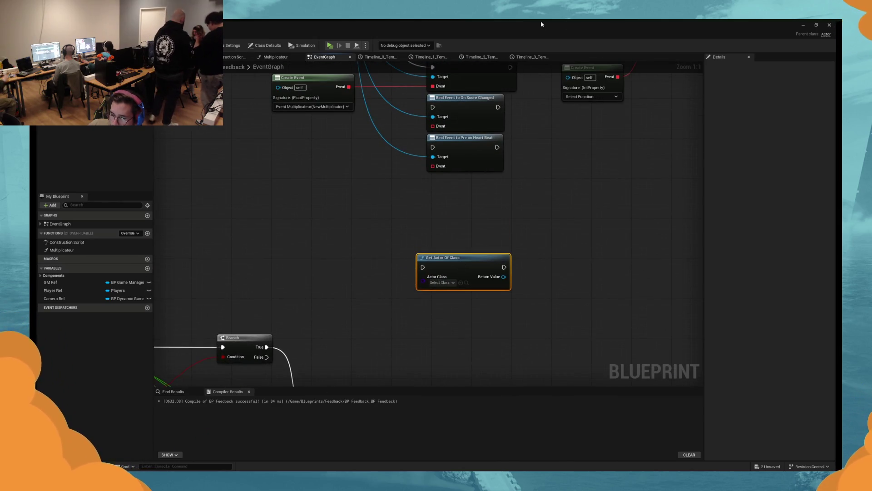
left_click(443, 283)
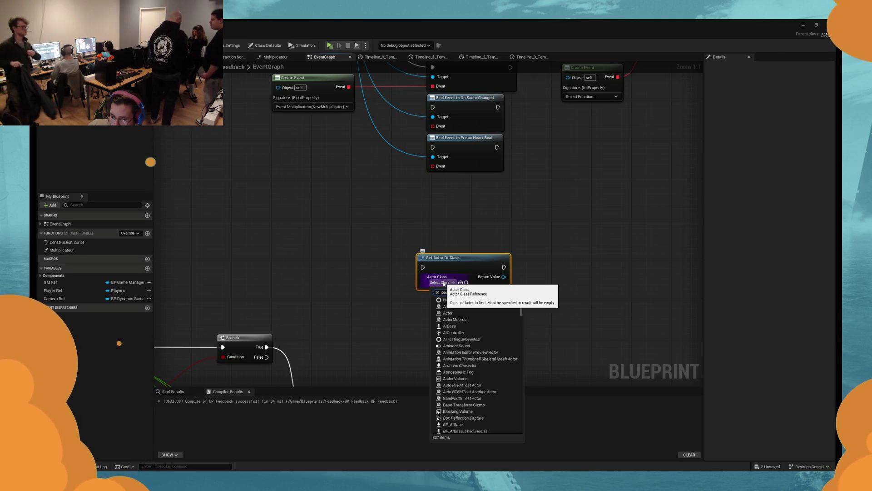
type("po")
left_click(463, 307)
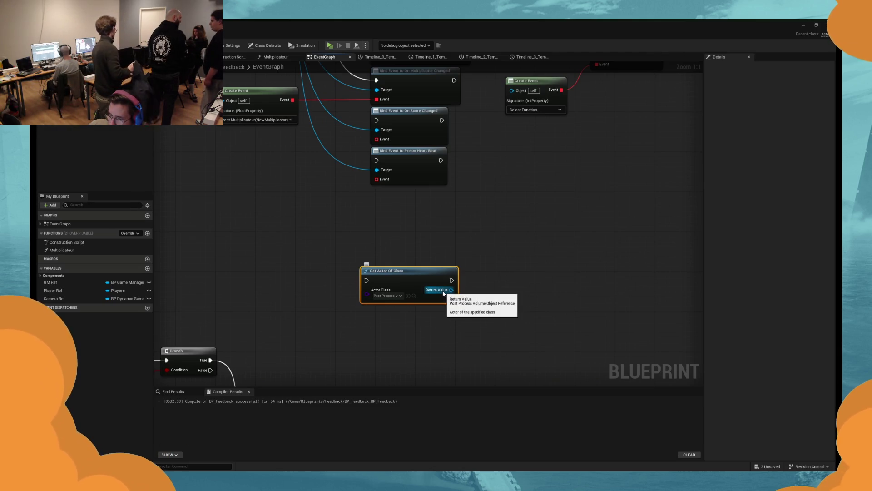
mouse_move(443, 293)
left_mouse_down()
mouse_move(477, 286)
mouse_move(499, 269)
mouse_move(512, 296)
mouse_move(501, 294)
left_mouse_up()
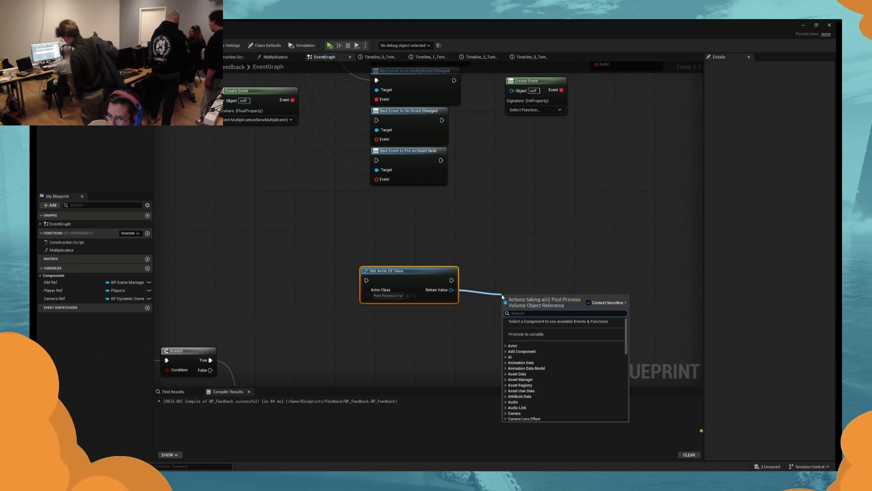
Step: Add a Set Settings node for the volume and place it beside Get Actor Of Class
type("set p")
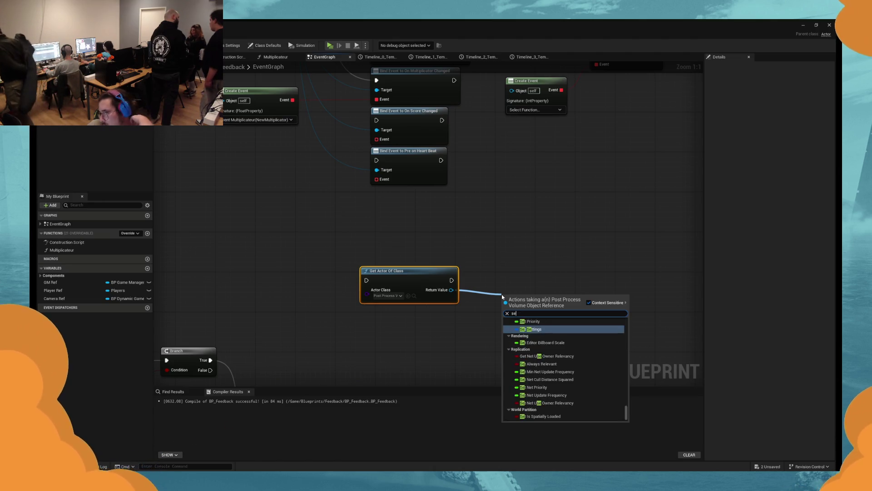
key("Return")
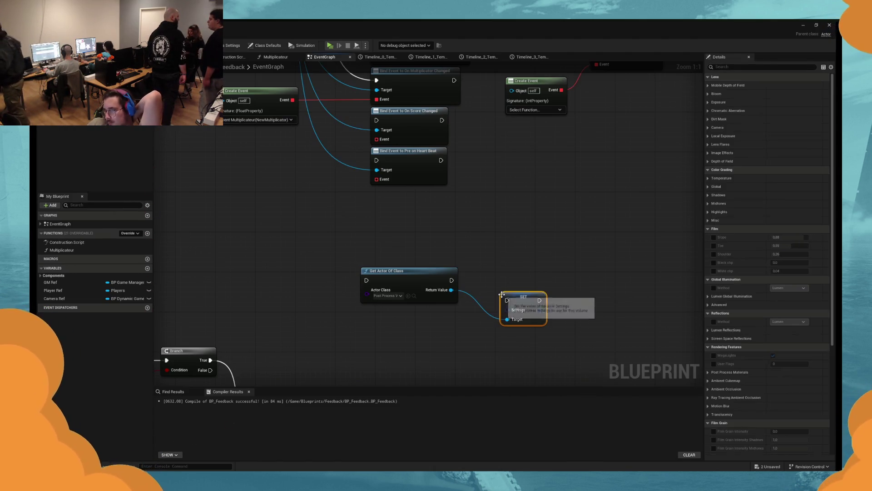
left_click_drag(507, 310, 469, 322)
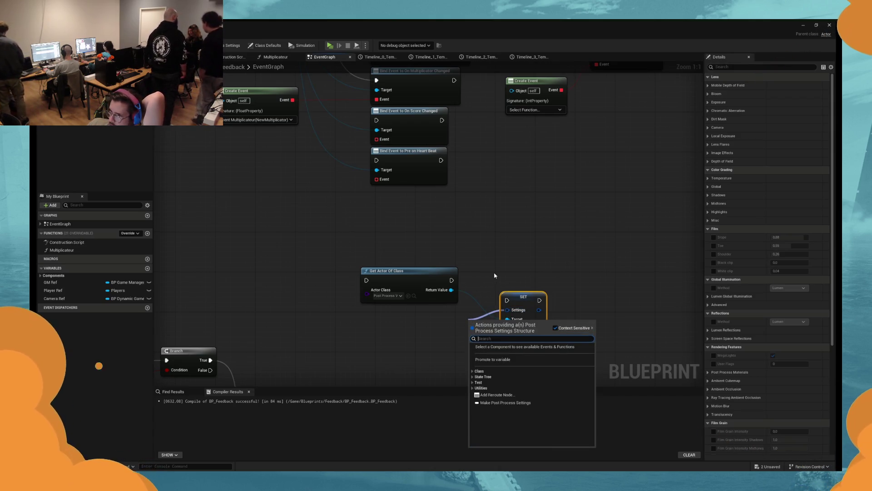
left_click(494, 275)
left_click_drag(523, 296, 509, 277)
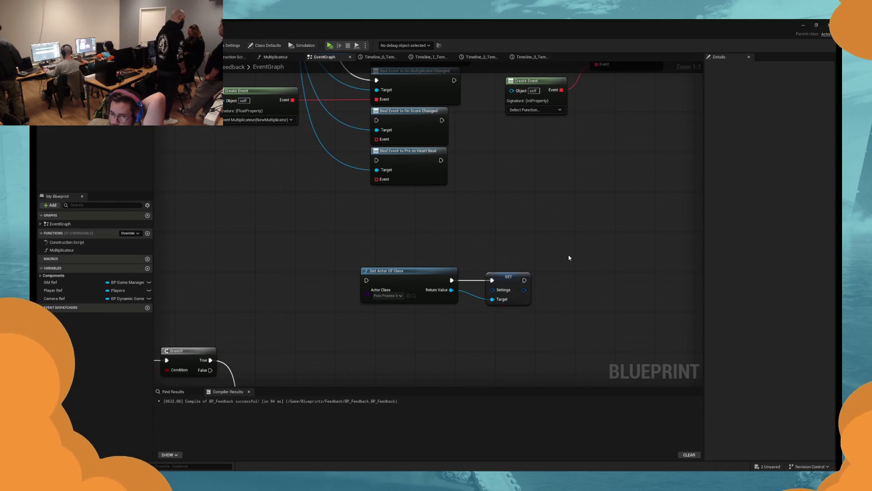
Step: Add a Break Post Process Settings node and line it up beside the SET node
left_click_drag(457, 292, 516, 296)
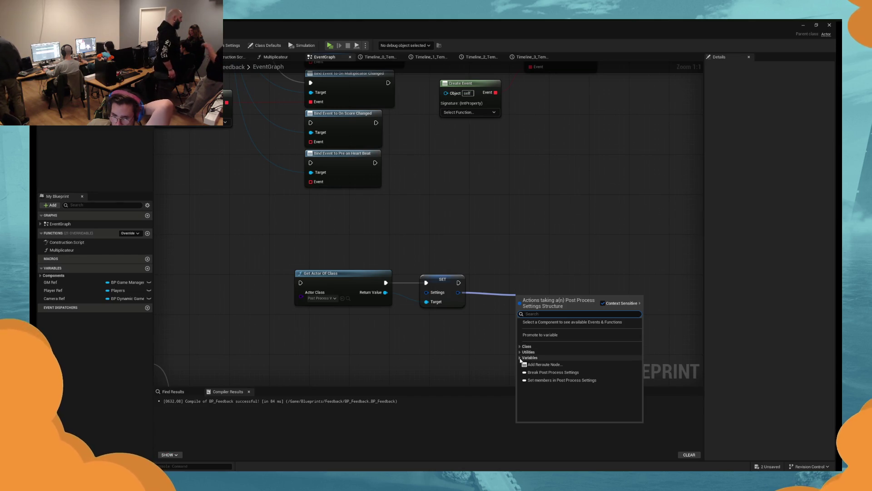
left_click(533, 373)
left_click_drag(545, 298, 505, 289)
left_click_drag(520, 321, 502, 273)
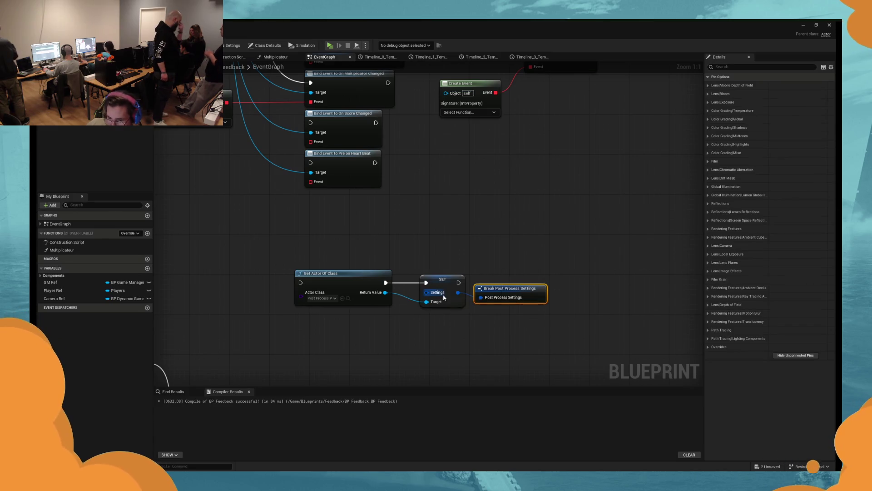
key("q")
Step: Replace the SET node with a Get Settings node on the volume and reposition Break
left_click(439, 282)
key("Delete")
left_click_drag(386, 292, 420, 320)
type("get settings")
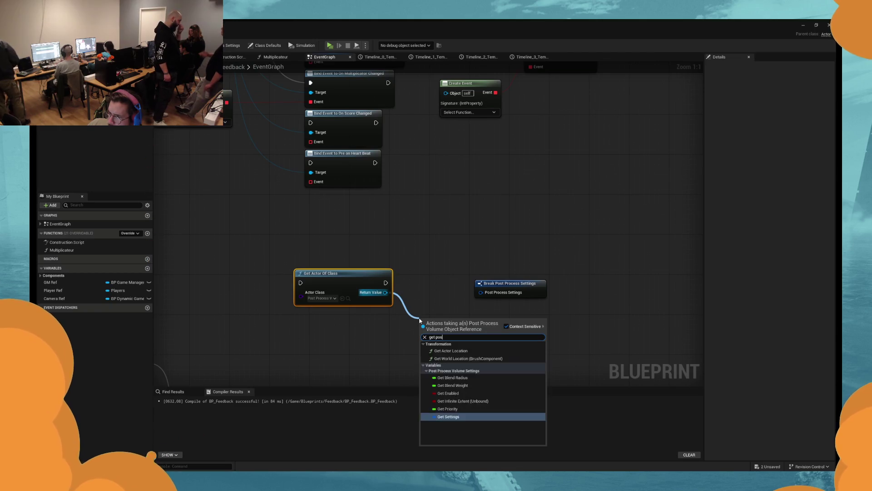
key("Return")
mouse_move(386, 282)
left_mouse_down()
mouse_move(552, 267)
mouse_move(568, 275)
mouse_move(481, 292)
mouse_move(535, 308)
left_mouse_up()
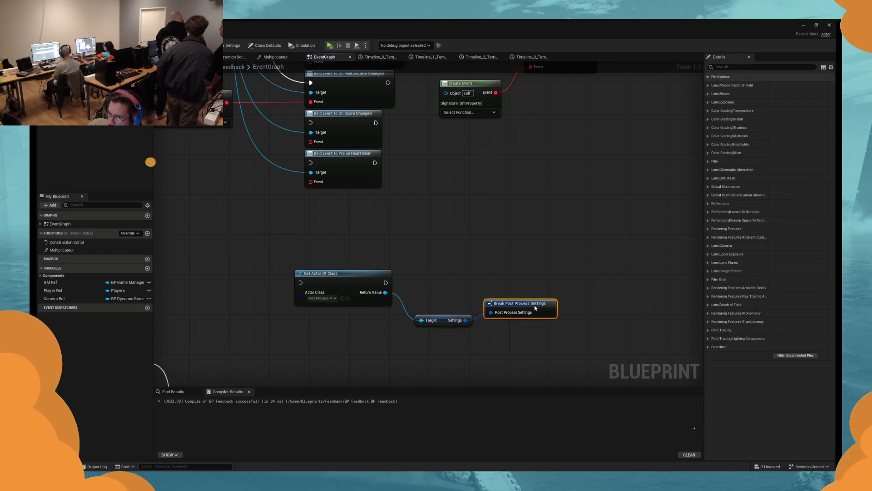
left_click_drag(535, 308, 540, 288)
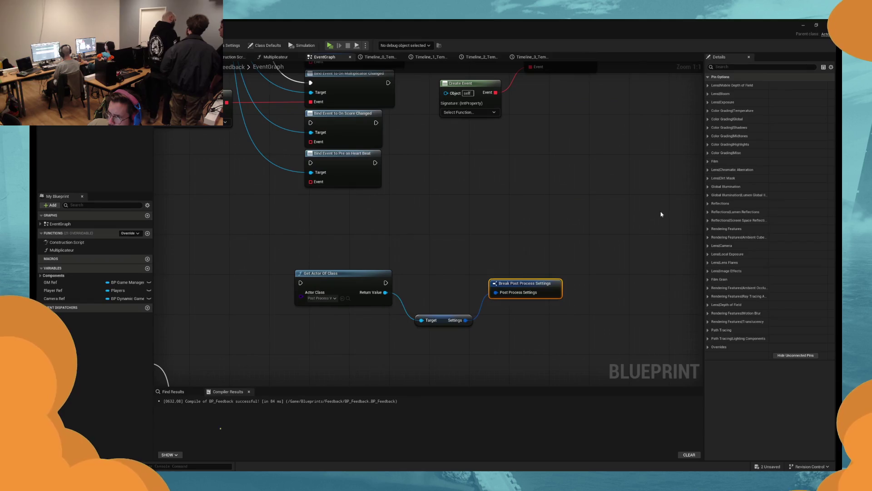
Step: Check the Break node's Dirt Mask pin options and move the Break node lower
left_click(769, 178)
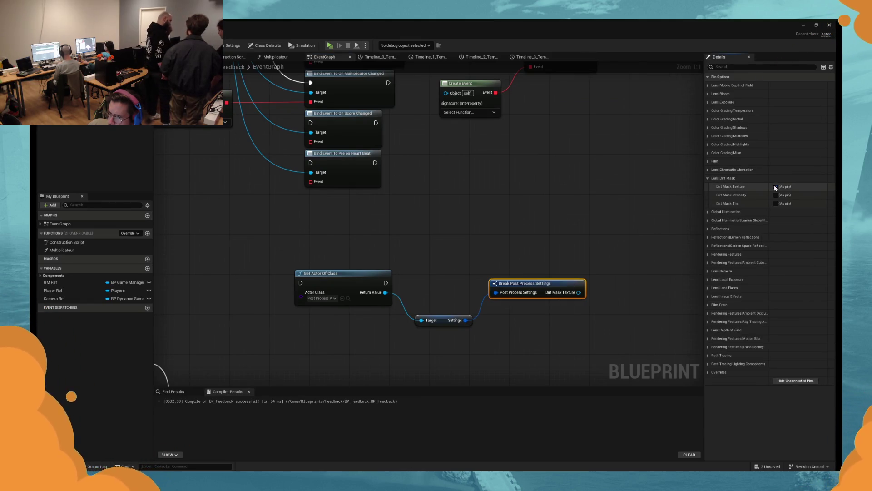
left_click(707, 178)
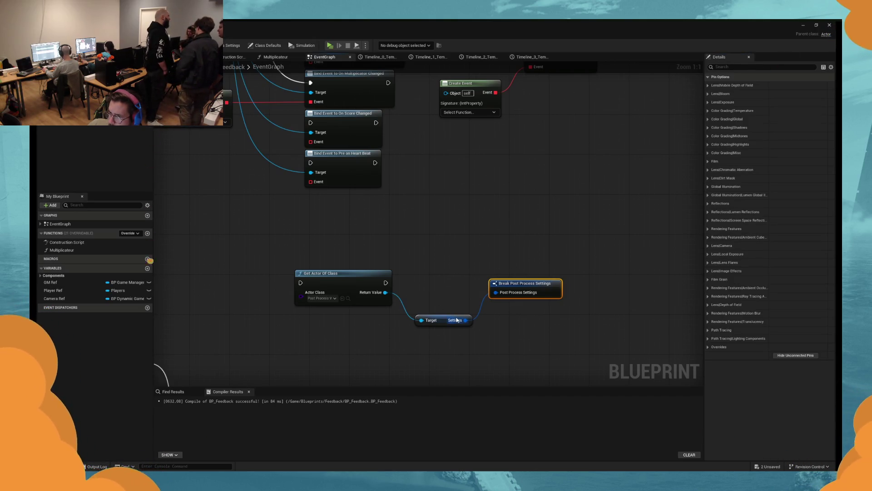
left_click_drag(456, 320, 543, 347)
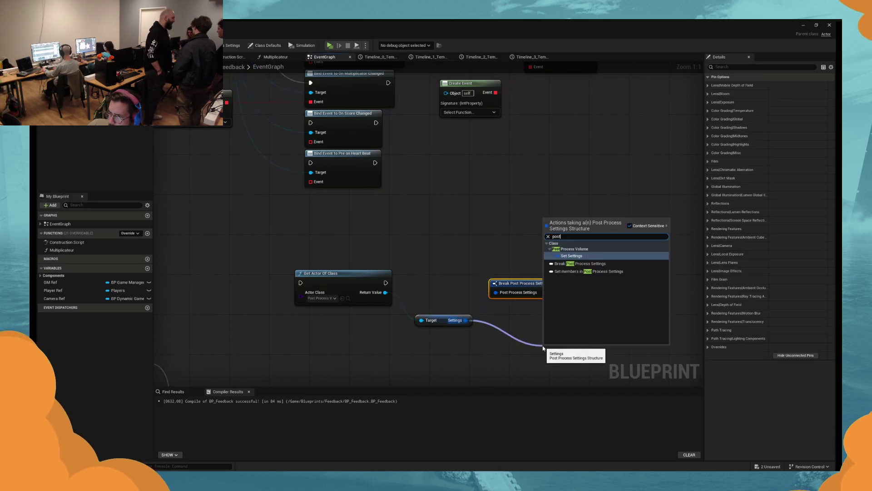
left_click(543, 348)
left_click_drag(545, 290, 541, 316)
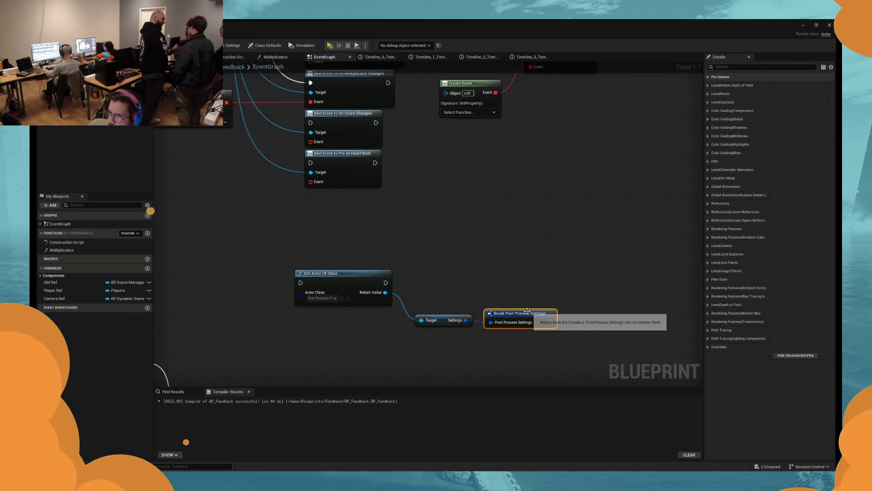
Step: Add a SET Settings node for the volume reference and move it right
left_click_drag(384, 291, 587, 294)
type("set")
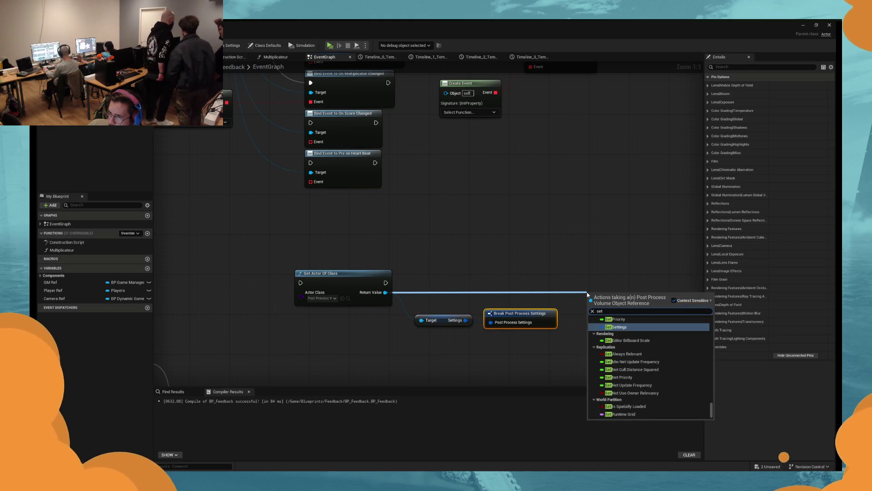
key("Return")
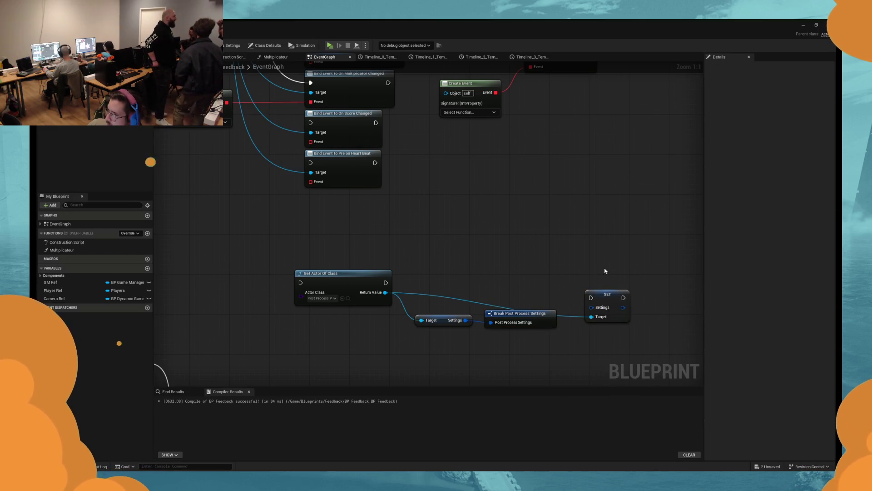
left_click_drag(599, 311, 635, 276)
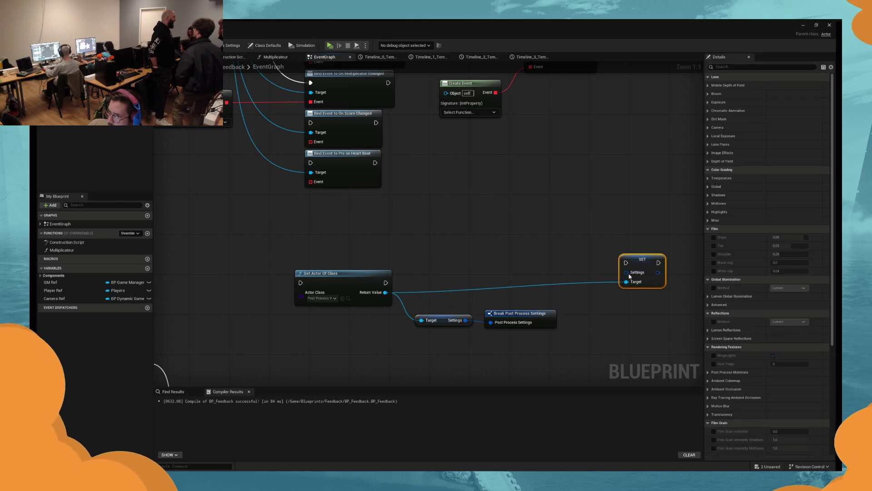
Step: Inspect the SET node's Settings pin actions and the Break node's Overrides pin options
right_click(629, 275)
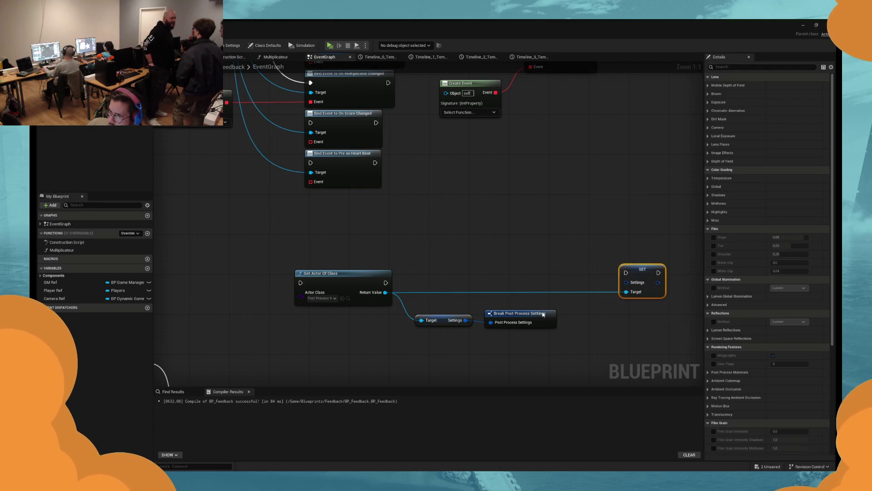
left_click(520, 313)
left_click(707, 347)
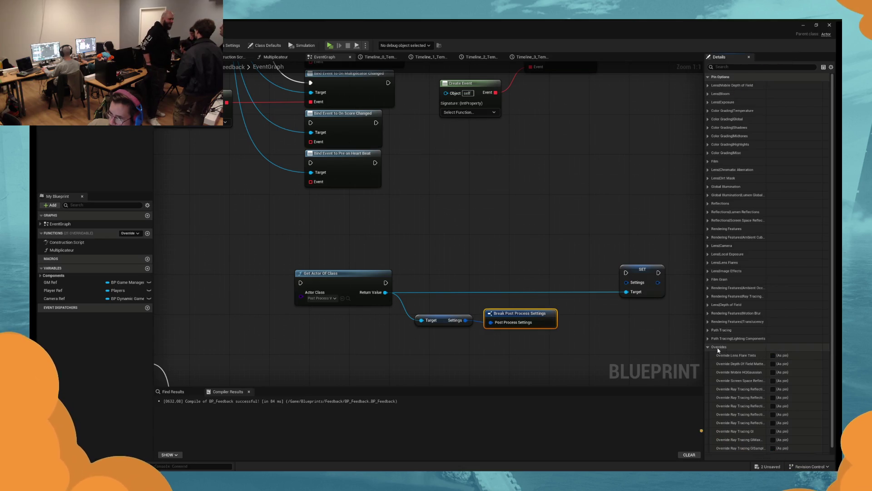
left_click(641, 283)
left_click(446, 309)
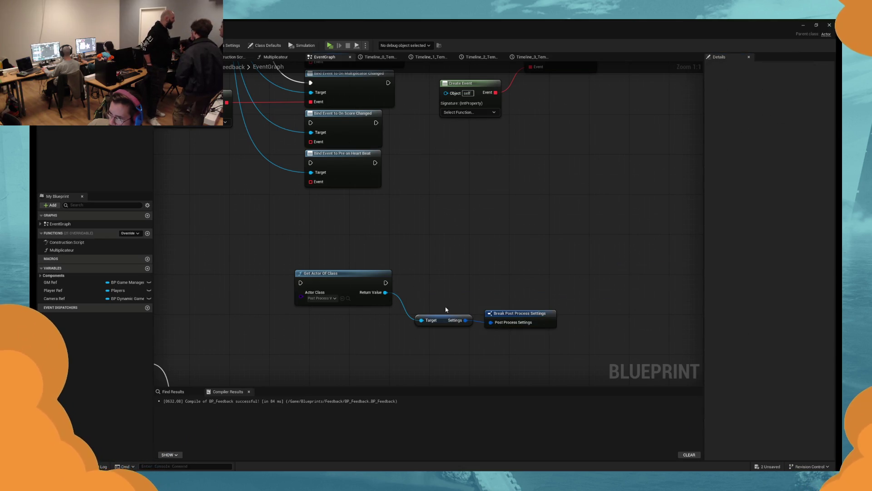
scroll(393, 282, "down", 5)
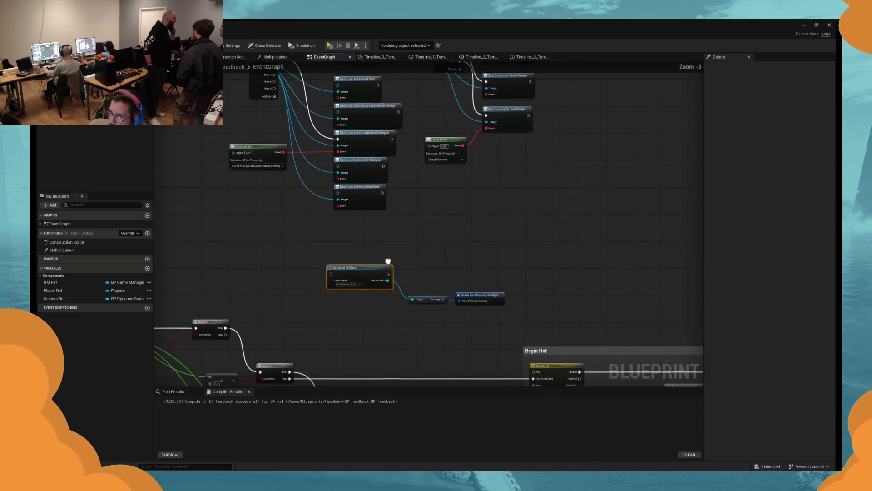
Step: Shift the BeginPlay chain left and insert Get Actor Of Class with Get Settings
left_click_drag(511, 251, 373, 250)
left_click_drag(428, 266, 347, 267)
mouse_move(403, 234)
left_mouse_down()
mouse_move(519, 262)
mouse_move(506, 257)
left_mouse_up()
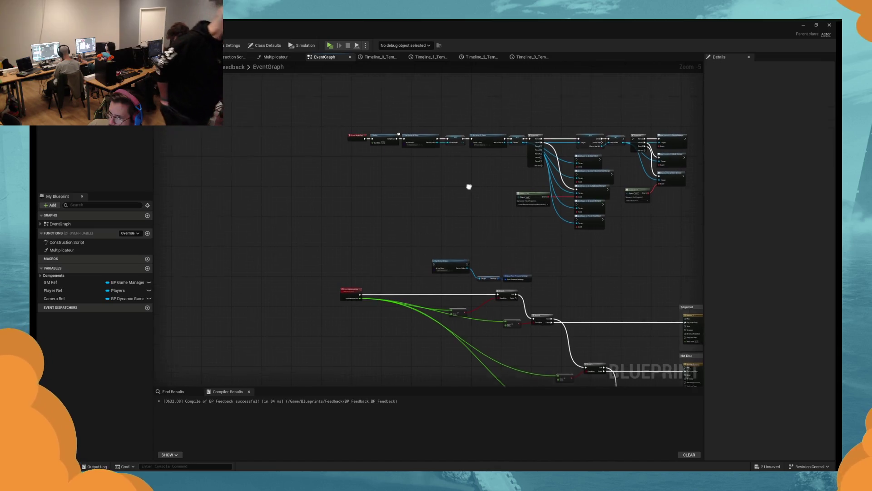
scroll(495, 175, "up", 3)
left_click_drag(431, 175, 164, 97)
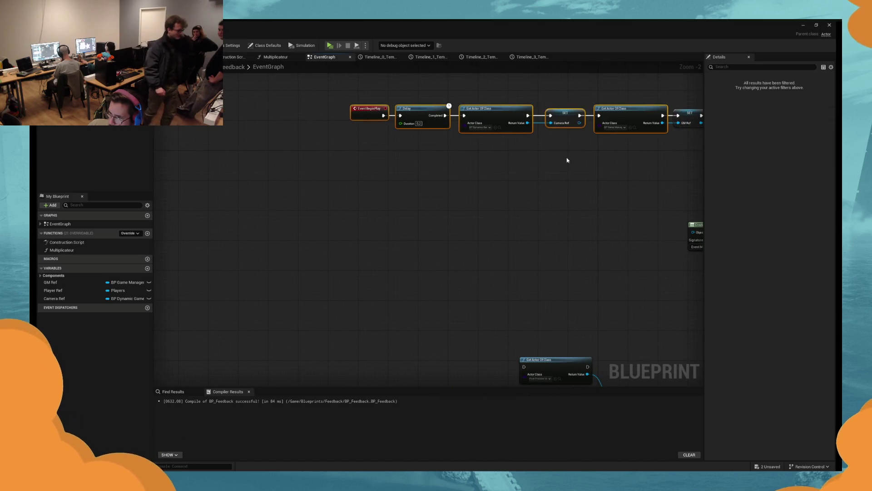
left_click_drag(565, 113, 418, 113)
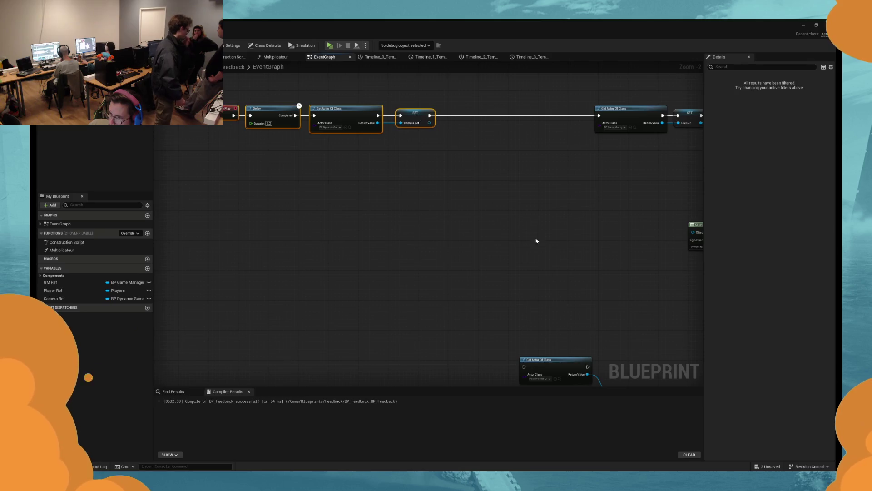
mouse_move(512, 275)
left_mouse_down()
mouse_move(601, 357)
mouse_move(671, 359)
mouse_move(531, 178)
mouse_move(545, 272)
left_mouse_up()
mouse_move(414, 235)
left_mouse_down()
mouse_move(450, 148)
mouse_move(451, 159)
mouse_move(396, 168)
left_mouse_up()
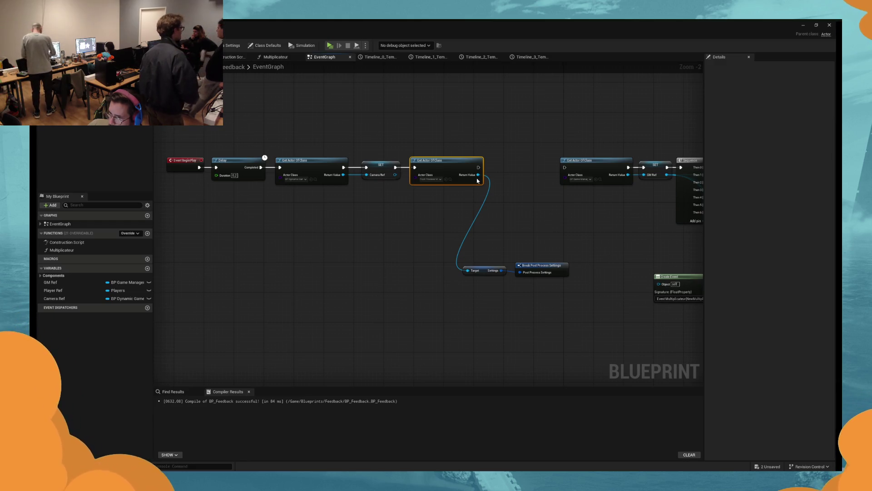
Step: Promote Get Actor Of Class's Return Value to a variable named PostProcess Ref
right_click(476, 180)
left_click(500, 200)
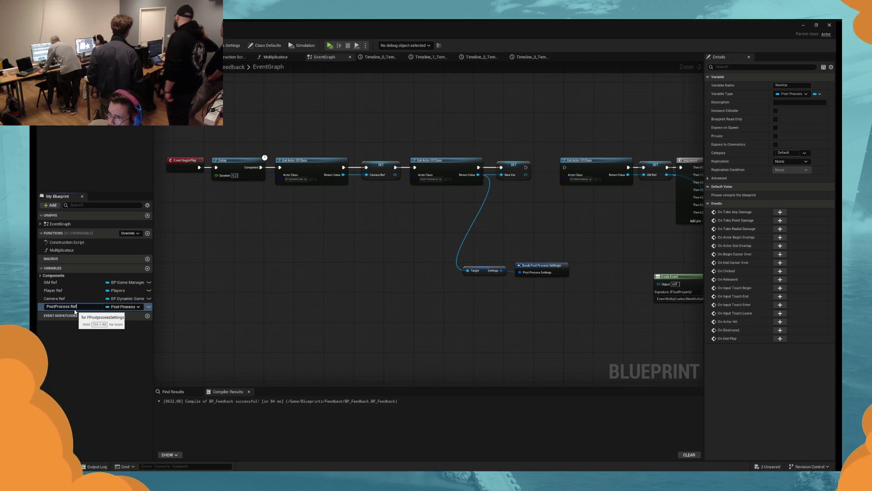
key("Return")
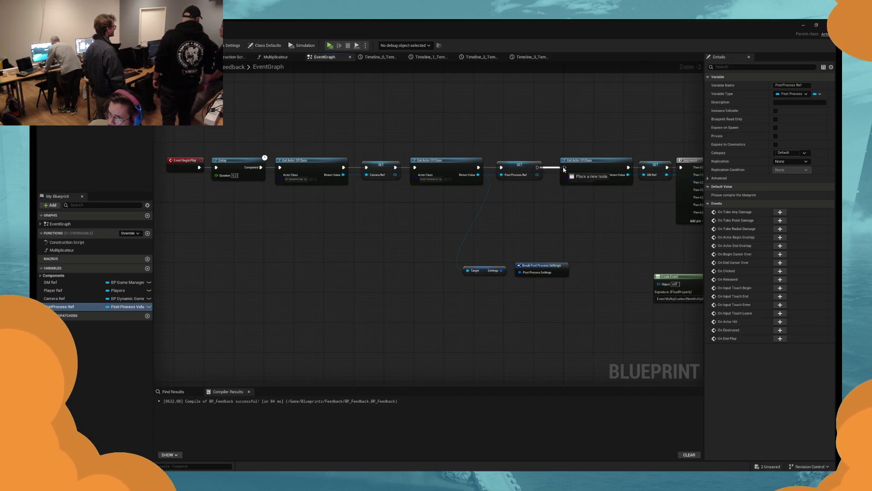
left_click_drag(564, 224, 461, 278)
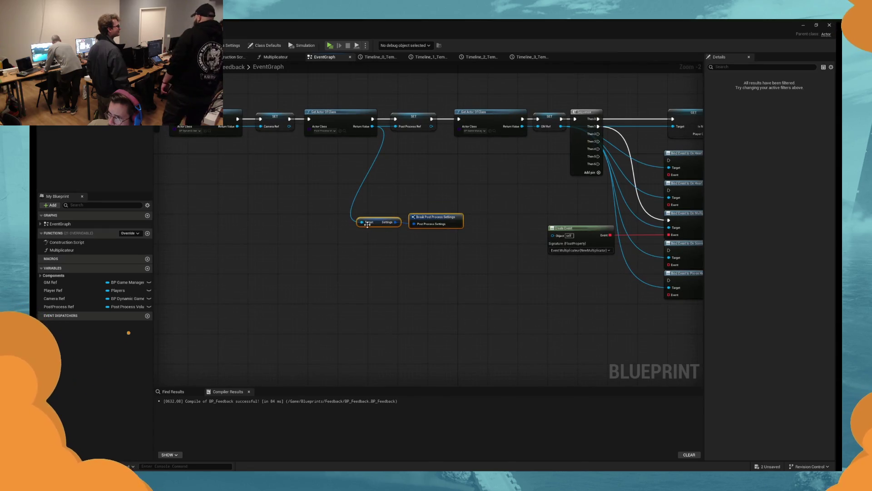
Step: Move the Get Settings and Break nodes next to the branch logic
scroll(369, 213, "down", 2)
mouse_move(375, 195)
left_mouse_down()
mouse_move(409, 363)
mouse_move(487, 195)
mouse_move(155, 176)
mouse_move(387, 142)
mouse_move(481, 146)
mouse_move(333, 175)
mouse_move(424, 164)
mouse_move(389, 165)
left_mouse_up()
scroll(324, 161, "up", 3)
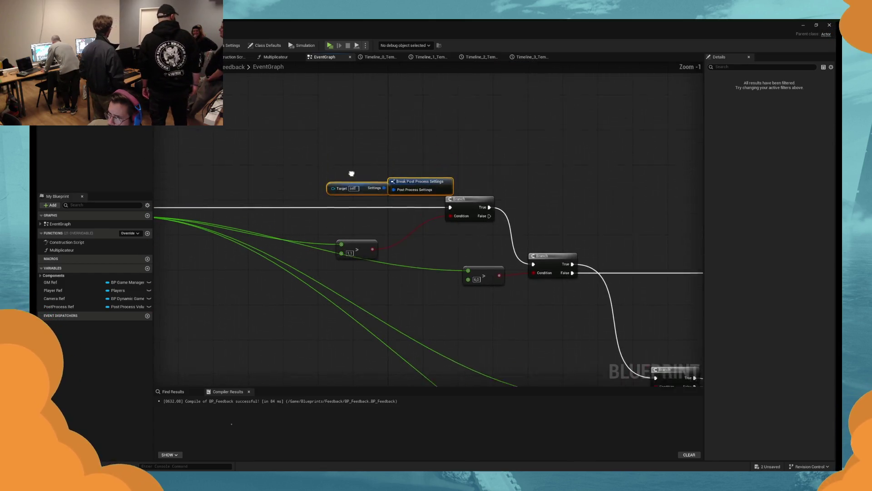
left_click(287, 174)
Step: Wire a PostProcess Ref getter in, add a Break node, then delete the duplicate Break
mouse_move(62, 304)
left_mouse_down()
mouse_move(191, 264)
mouse_move(334, 199)
mouse_move(337, 147)
left_mouse_up()
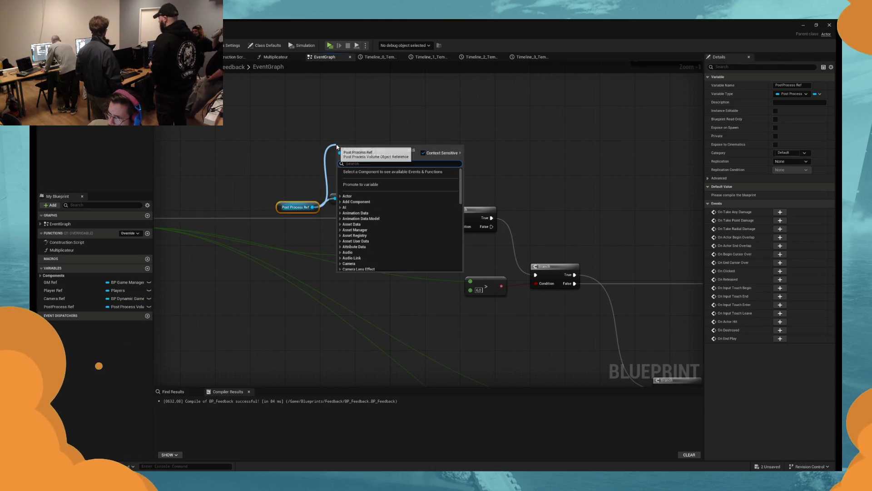
type("bre")
key("Return")
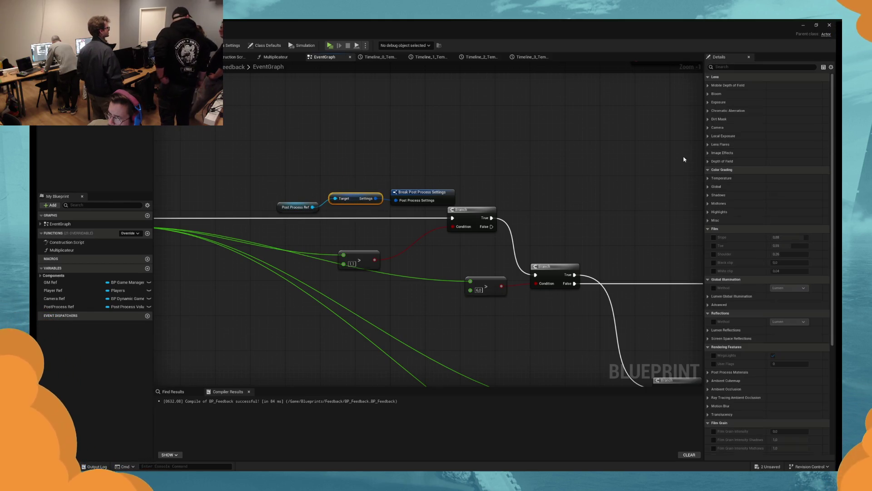
scroll(699, 136, "up", 1)
left_click(708, 103)
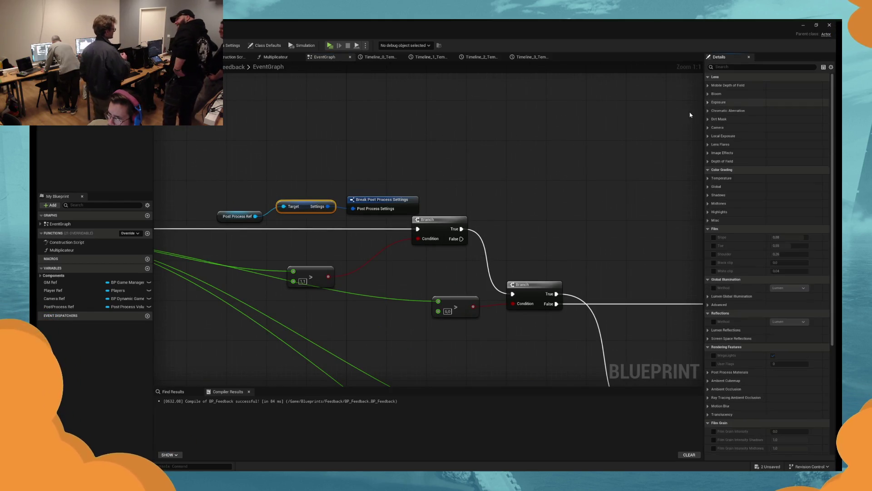
left_click(381, 200)
key("Delete")
Step: Add Break Post Process Settings from the Settings output and a SET Settings node from PostProcess Ref
left_click_drag(307, 191, 214, 225)
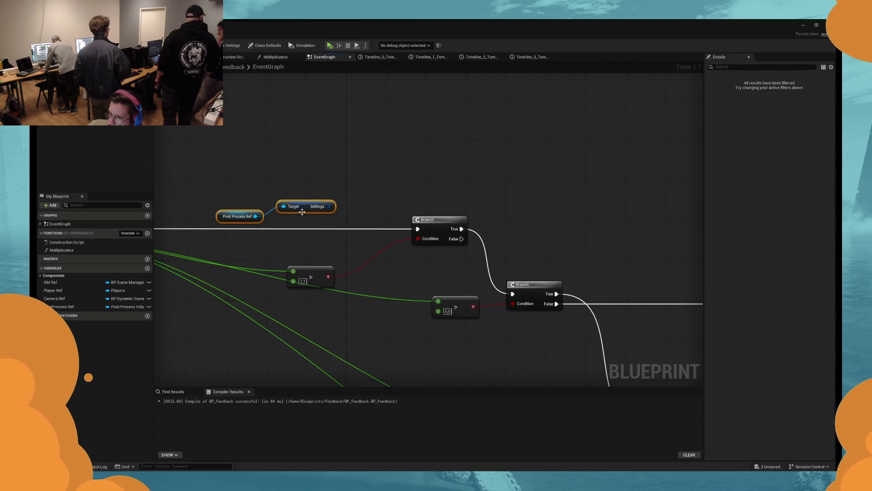
mouse_move(300, 207)
left_mouse_down()
mouse_move(309, 144)
mouse_move(375, 154)
left_mouse_up()
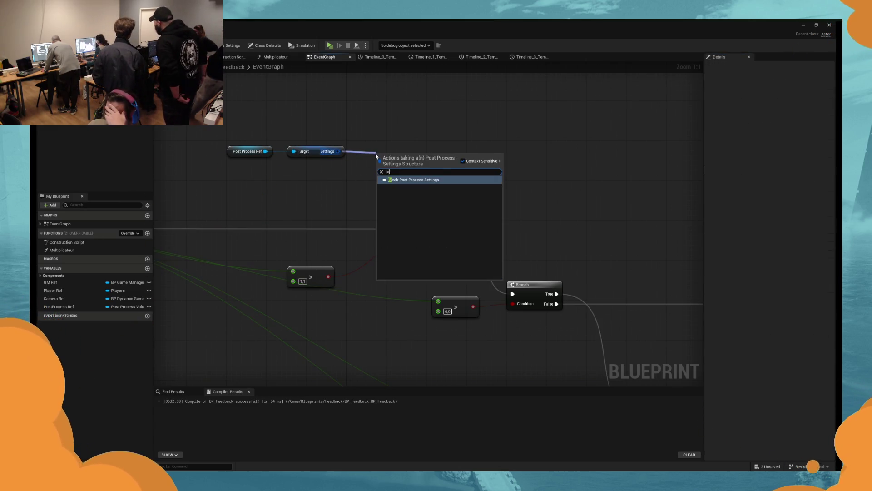
left_click(400, 178)
mouse_move(265, 152)
left_mouse_down()
mouse_move(338, 207)
mouse_move(562, 169)
mouse_move(551, 149)
left_mouse_up()
left_click(365, 236)
Step: In SET's Details, tick the Camera ISO and Dirt Mask Texture overrides, then check its Settings pins
left_click(715, 128)
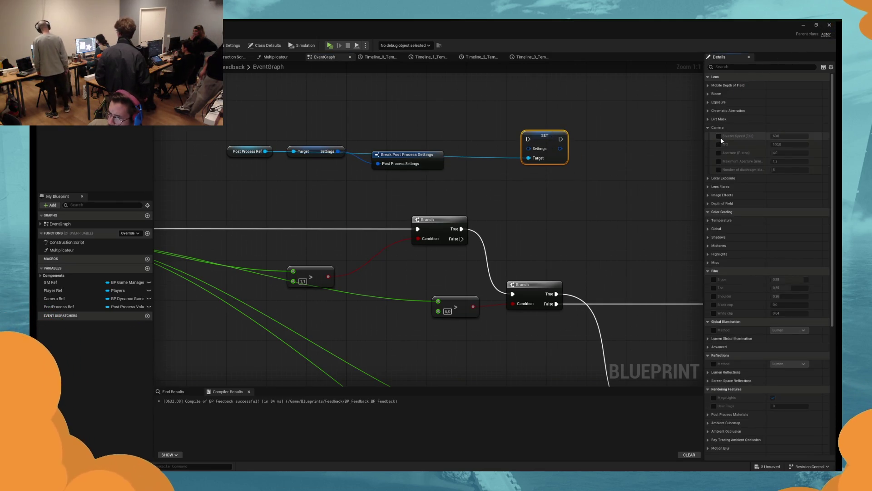
left_click(718, 144)
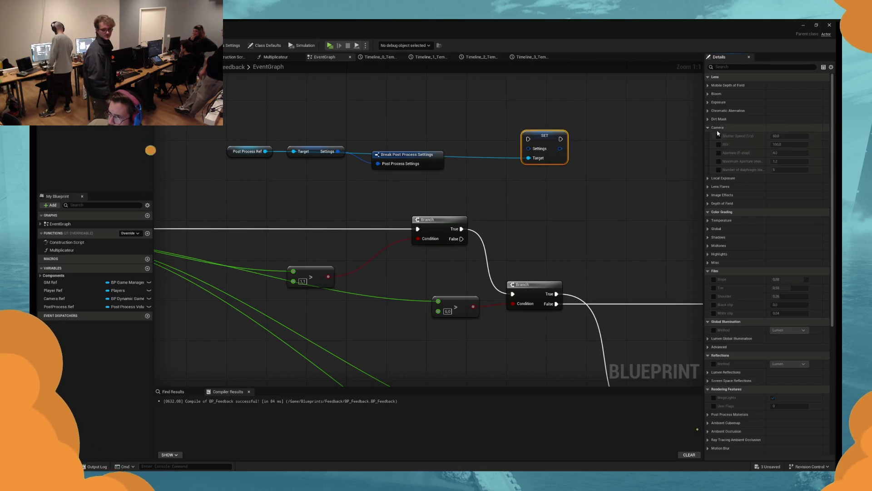
left_click(717, 127)
left_click(718, 119)
left_click(719, 132)
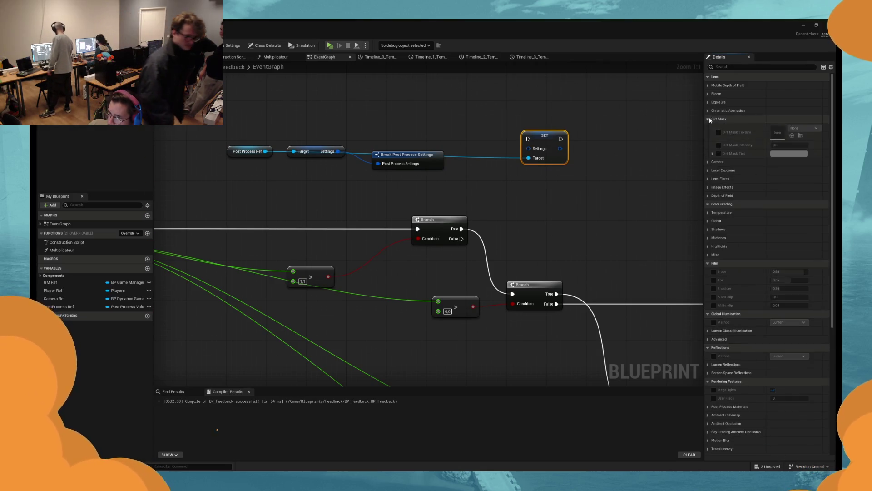
left_click(717, 119)
left_click(717, 111)
left_click(708, 111)
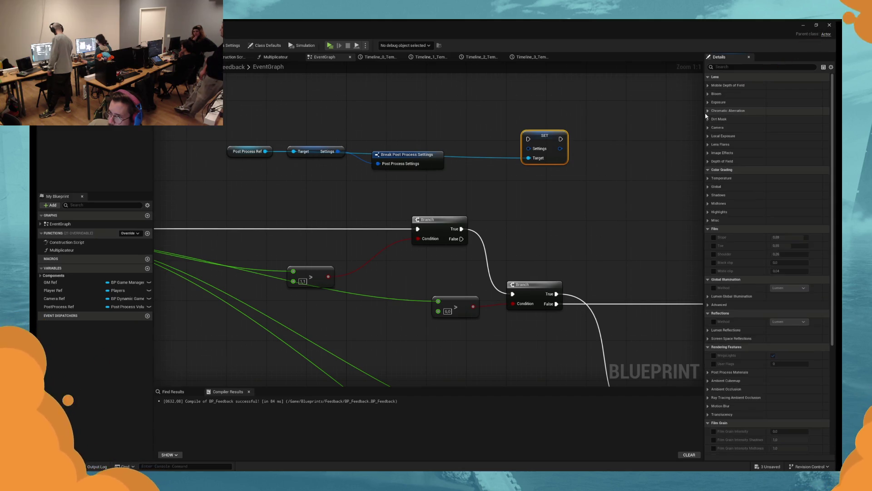
right_click(529, 149)
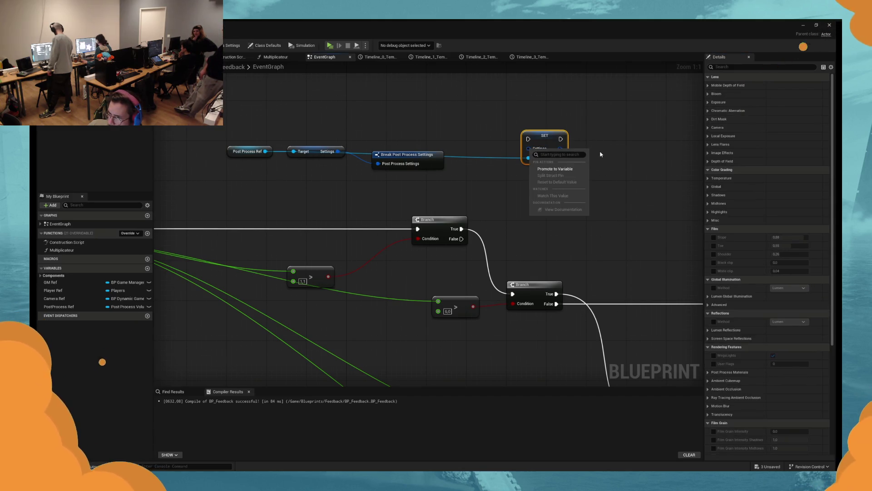
left_click(600, 155)
right_click(561, 149)
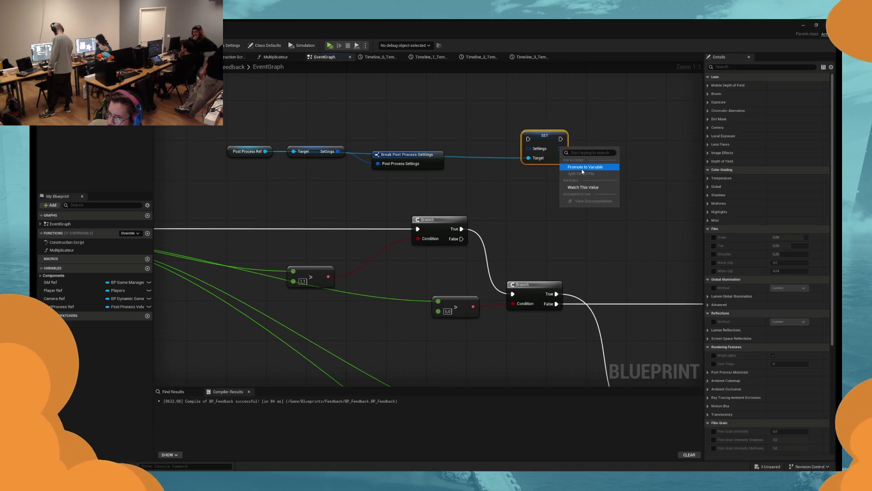
Step: Expose Global Illumination Method as a pin on Break and enable SET's Film Slope override
left_click(593, 129)
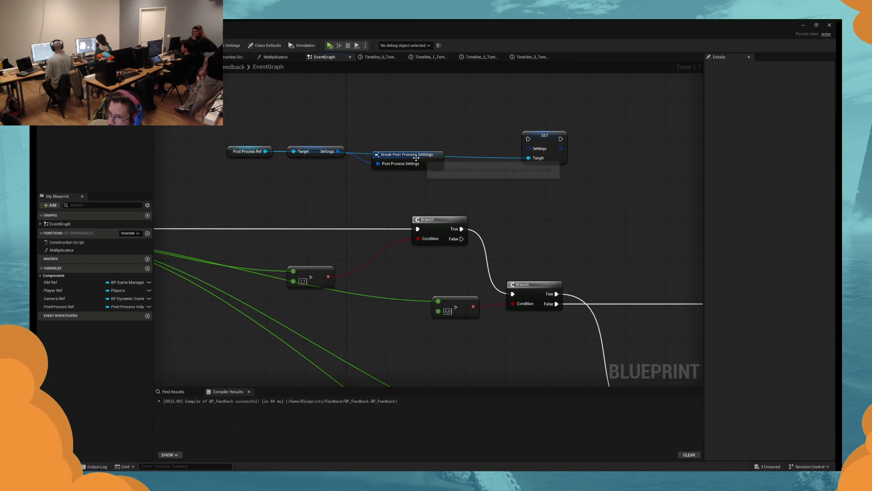
left_click_drag(417, 157, 422, 174)
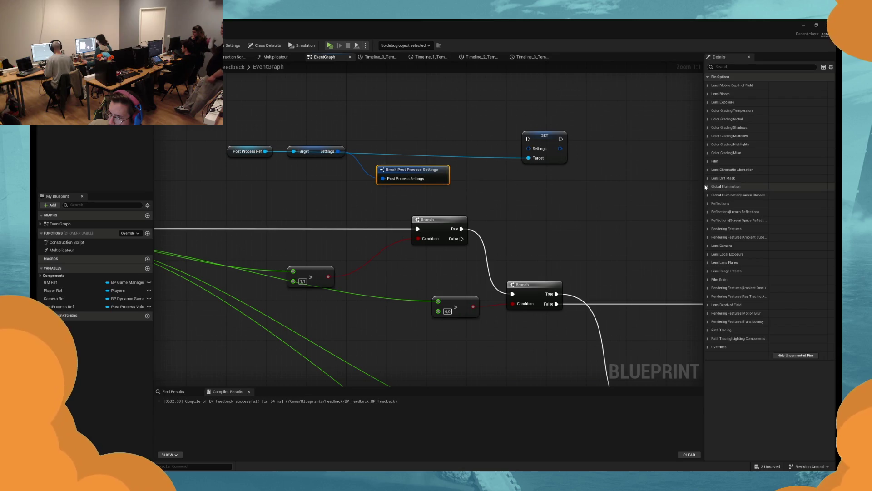
left_click(708, 186)
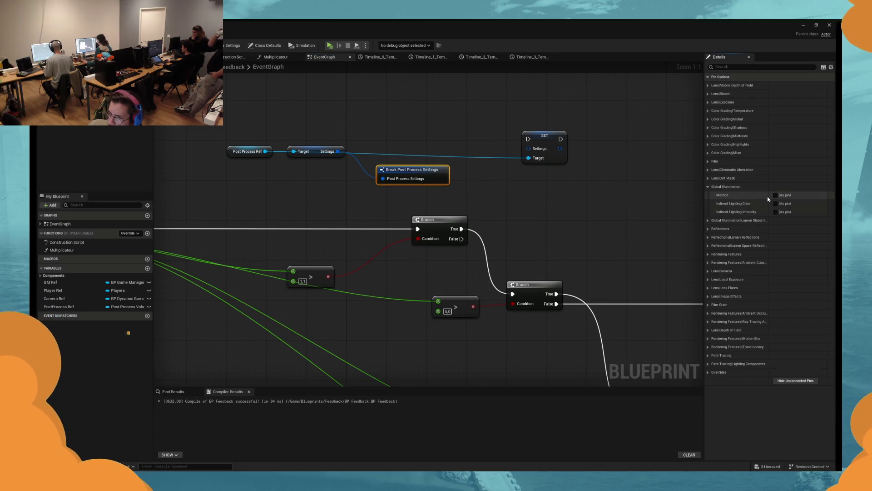
left_click(776, 195)
left_click(527, 153)
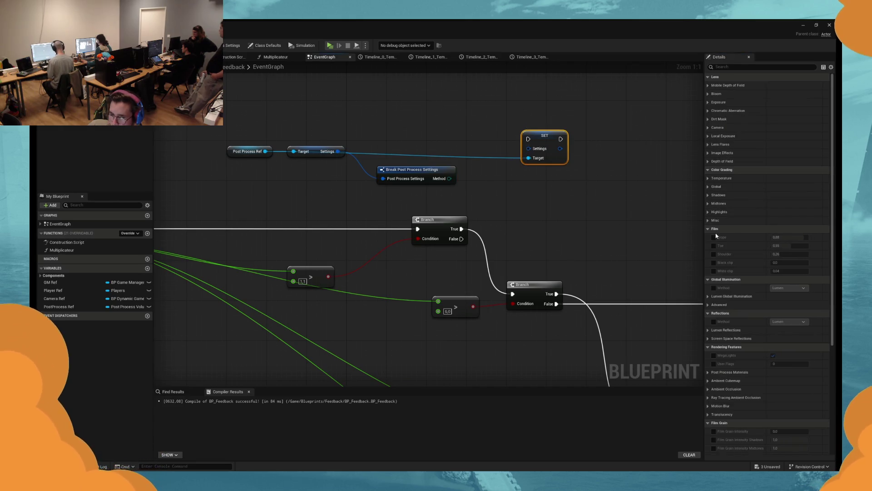
left_click(713, 237)
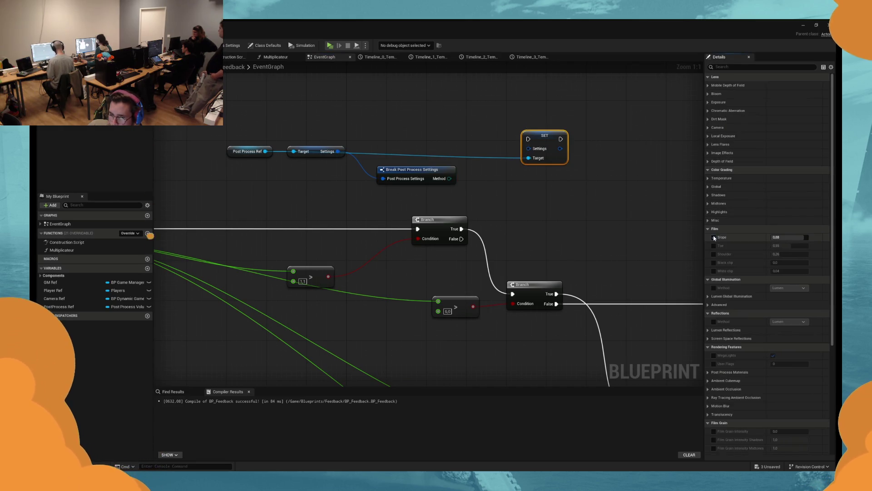
left_click(446, 170)
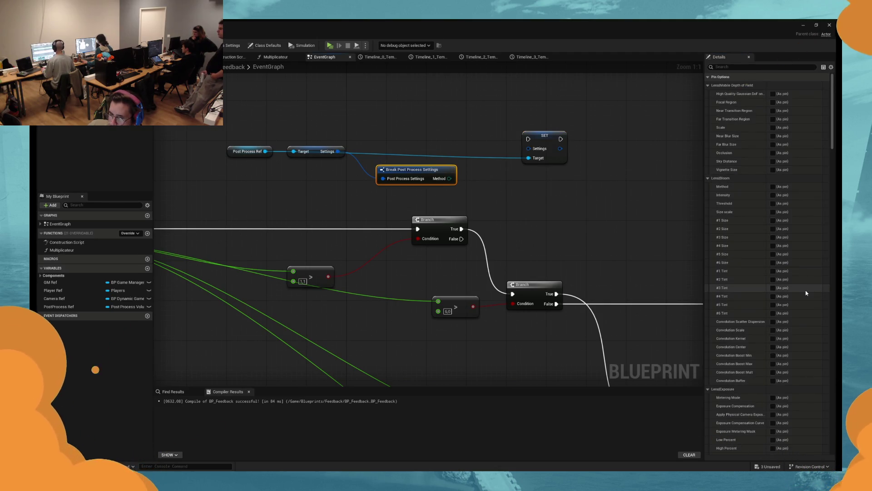
Step: Reposition the Settings getter slightly down and the SET node slightly left
scroll(806, 292, "down", 10)
scroll(828, 191, "down", 10)
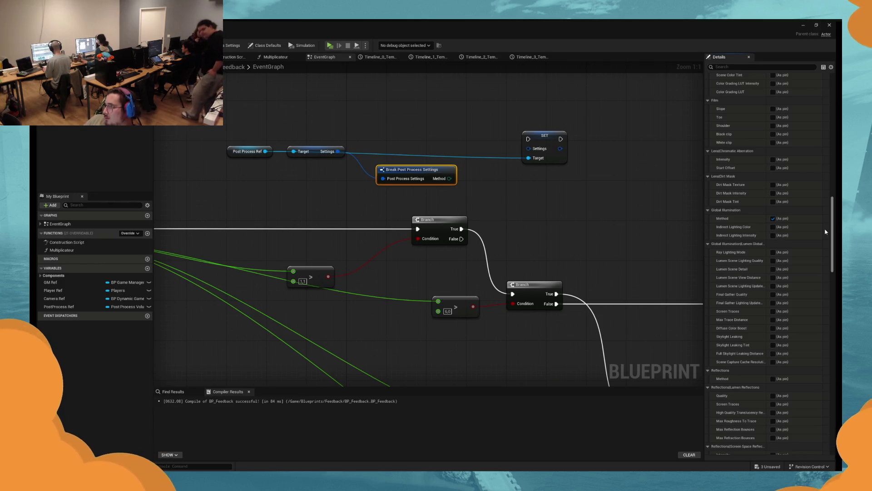
left_click(325, 151)
left_click_drag(336, 191, 336, 215)
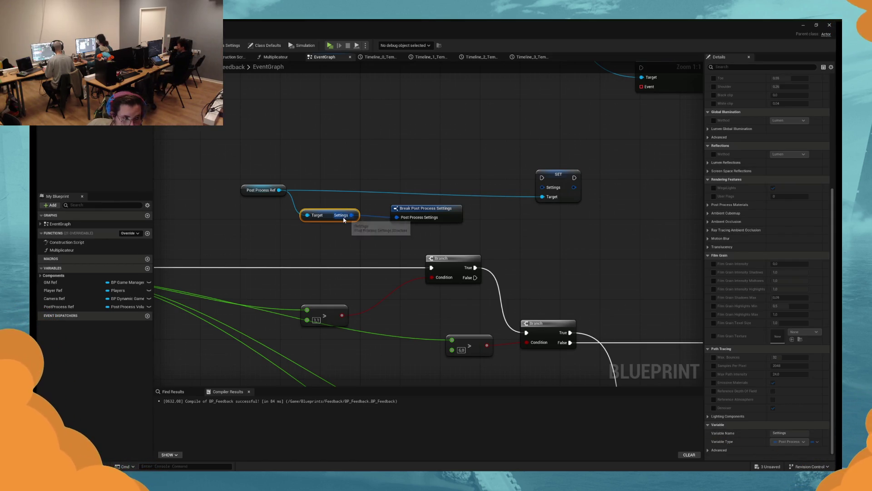
left_click_drag(549, 180, 524, 176)
left_click_drag(326, 214, 326, 217)
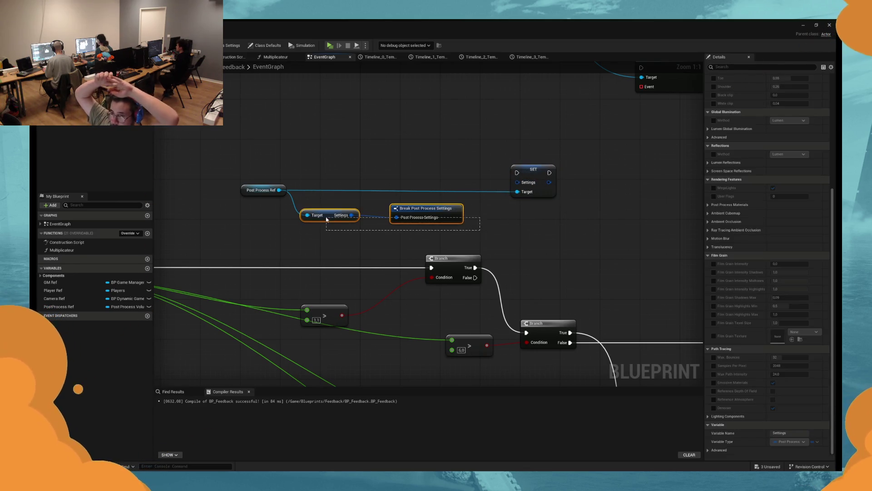
Step: Create a Make Post Process Settings node from SET's Settings input and move it up-left
right_click(434, 210)
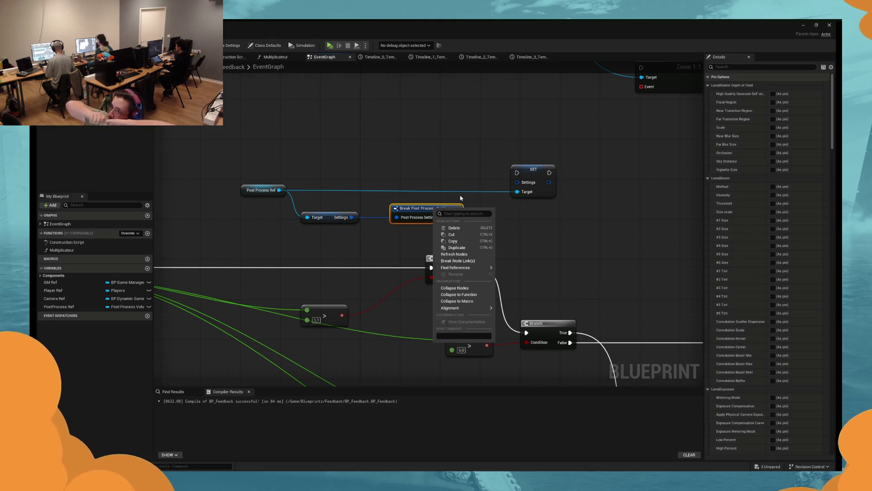
left_click(535, 249)
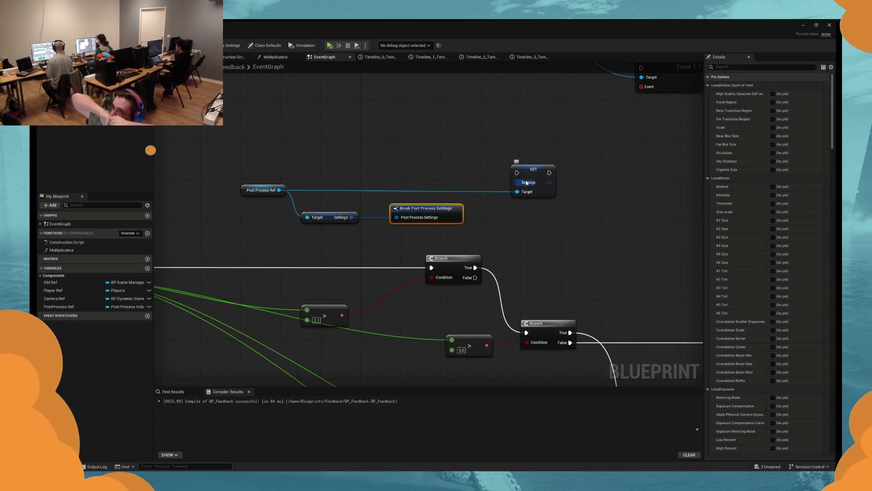
left_click_drag(522, 185, 398, 161)
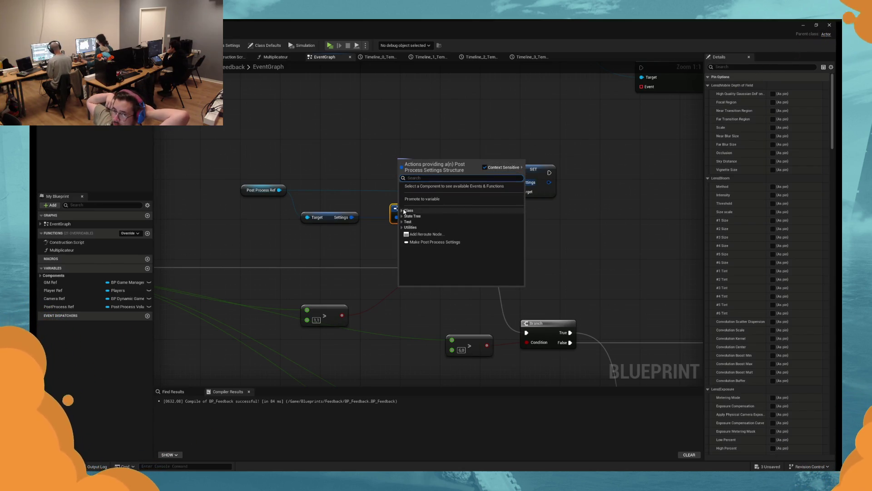
left_click(432, 242)
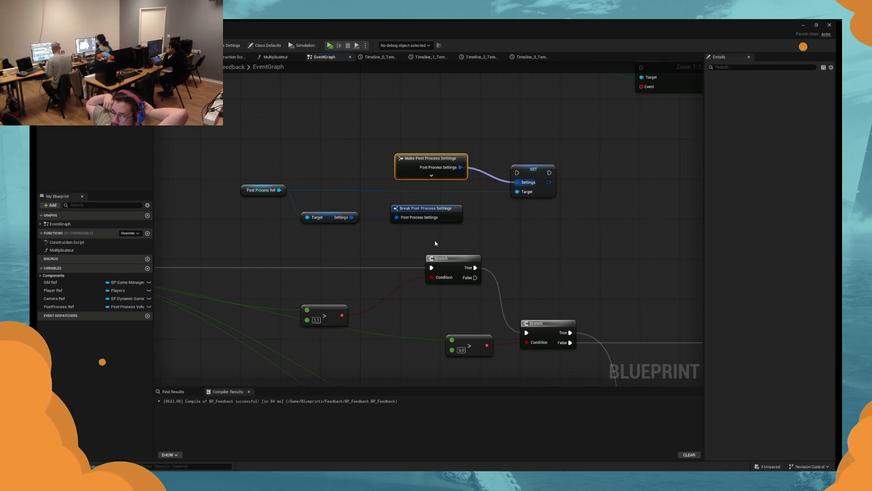
mouse_move(457, 177)
left_mouse_down()
mouse_move(398, 178)
mouse_move(316, 131)
left_mouse_up()
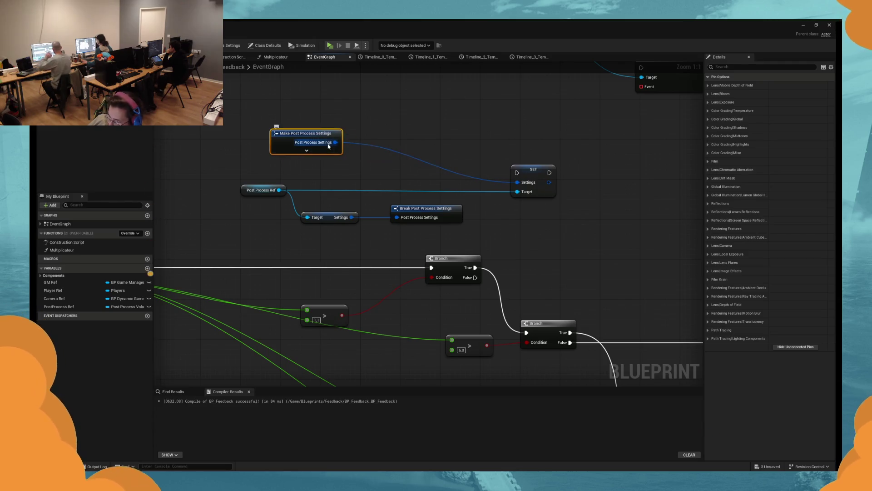
Step: Expose Bloom Intensity as an input on Make Post Process Settings and place it left of SET
left_click(457, 219)
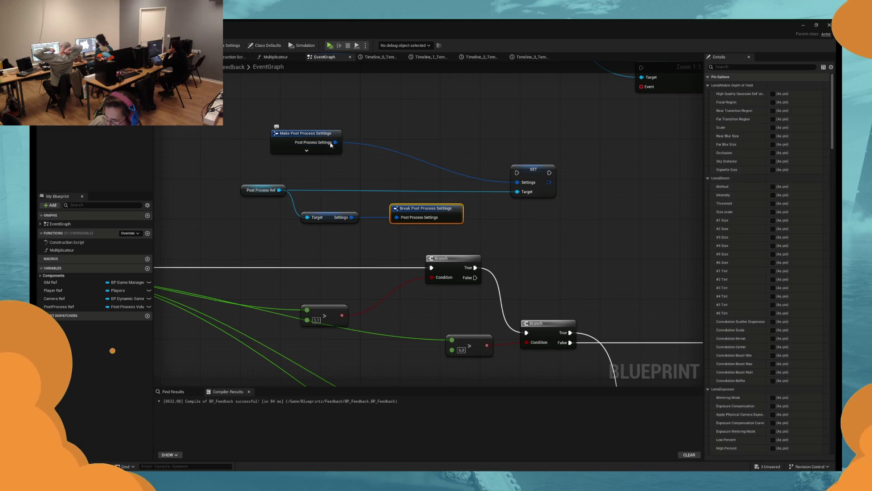
left_click(774, 154)
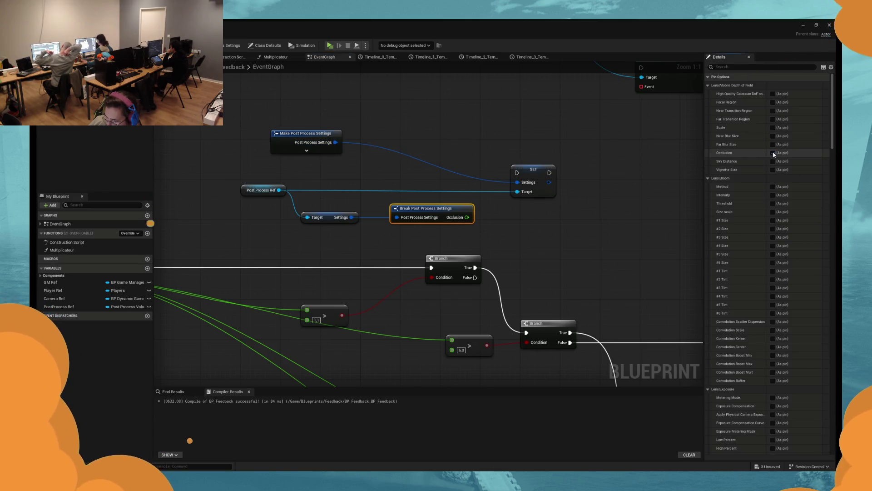
left_click(773, 153)
left_click(313, 134)
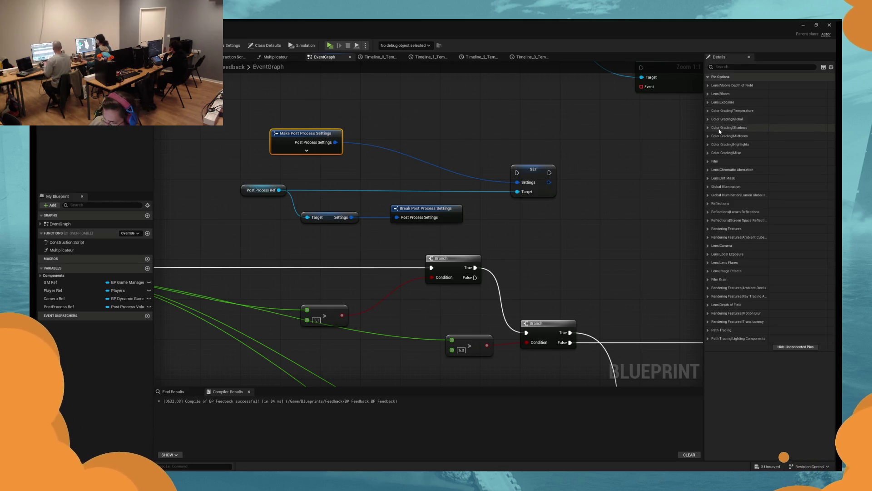
left_click(712, 95)
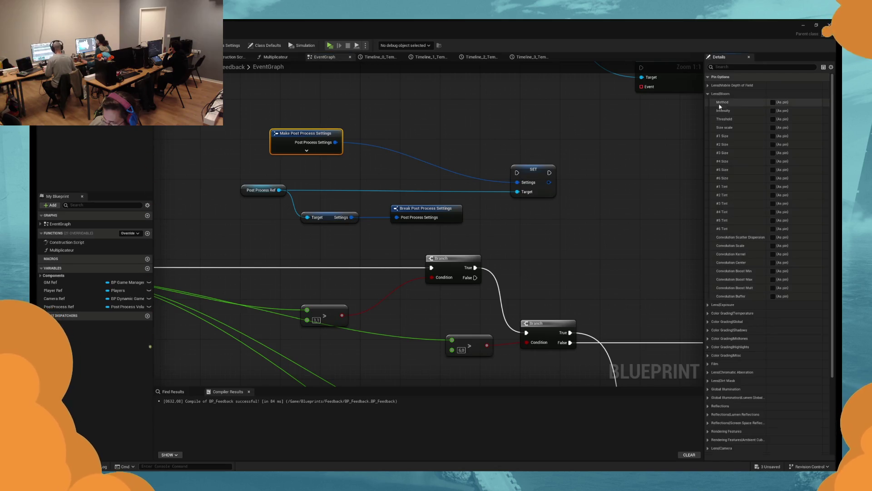
left_click(772, 111)
mouse_move(324, 139)
left_mouse_down()
mouse_move(453, 164)
mouse_move(436, 173)
left_mouse_up()
Step: Delete the Break Post Process Settings node and the Settings getter node
left_click(422, 208)
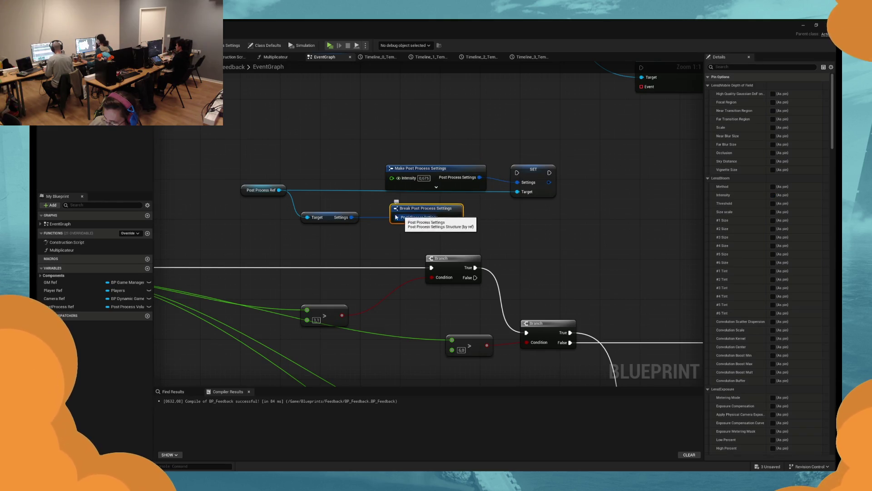
key("Delete")
left_click(327, 213)
key("Delete")
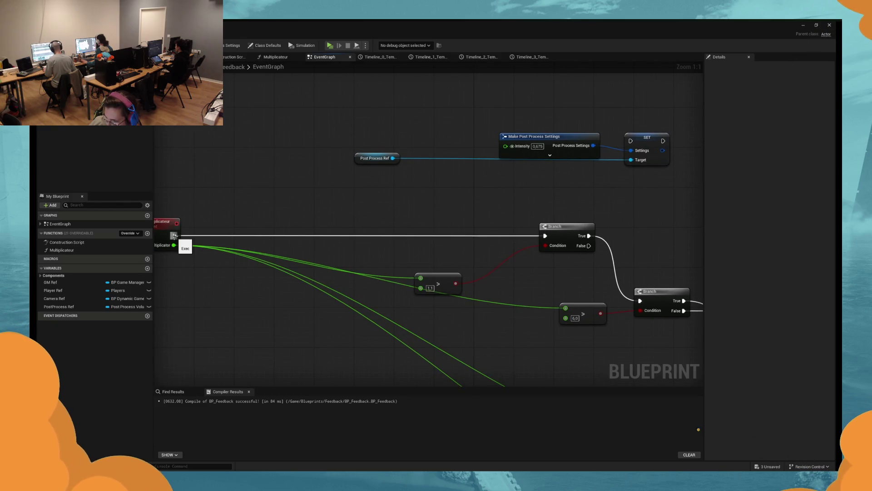
Step: Move the Make, SET and Post Process Ref nodes together into the Begin Hot comment group
scroll(501, 191, "down", 3)
mouse_move(478, 187)
left_mouse_down()
mouse_move(243, 141)
mouse_move(179, 195)
left_mouse_up()
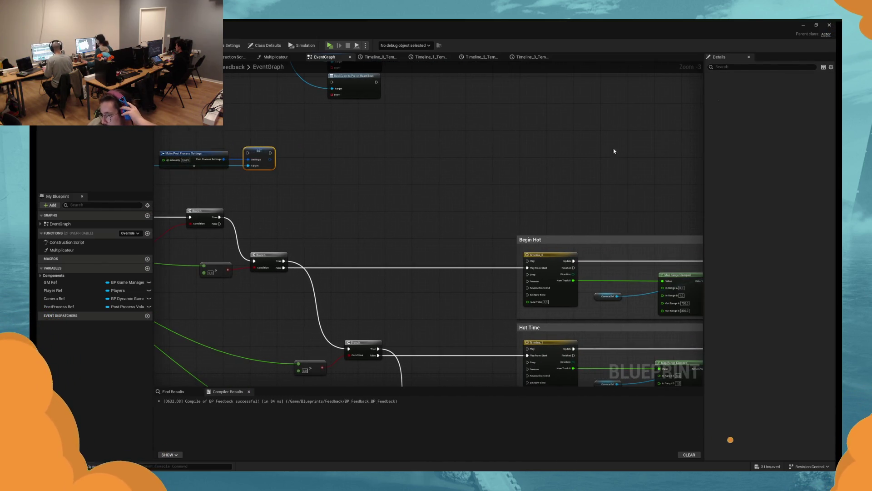
scroll(384, 149, "down", 3)
left_click(330, 154)
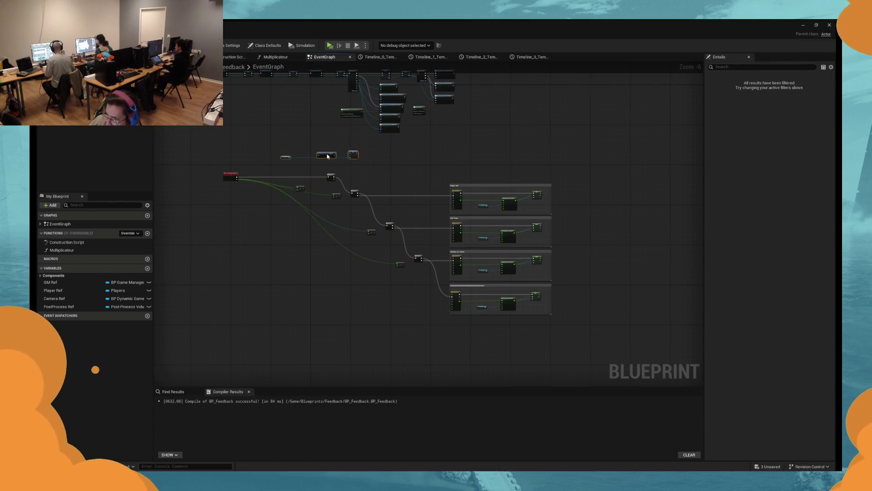
left_click_drag(327, 155, 551, 162)
scroll(551, 162, "up", 5)
mouse_move(366, 155)
left_mouse_down()
mouse_move(529, 182)
mouse_move(532, 169)
left_mouse_up()
left_click_drag(531, 126, 600, 170)
mouse_move(611, 137)
left_mouse_down()
mouse_move(601, 180)
mouse_move(621, 249)
mouse_move(504, 191)
mouse_move(640, 283)
left_mouse_up()
Step: Widen the Begin Hot and Hot Time comment boxes to make room for the nodes
scroll(462, 203, "down", 1)
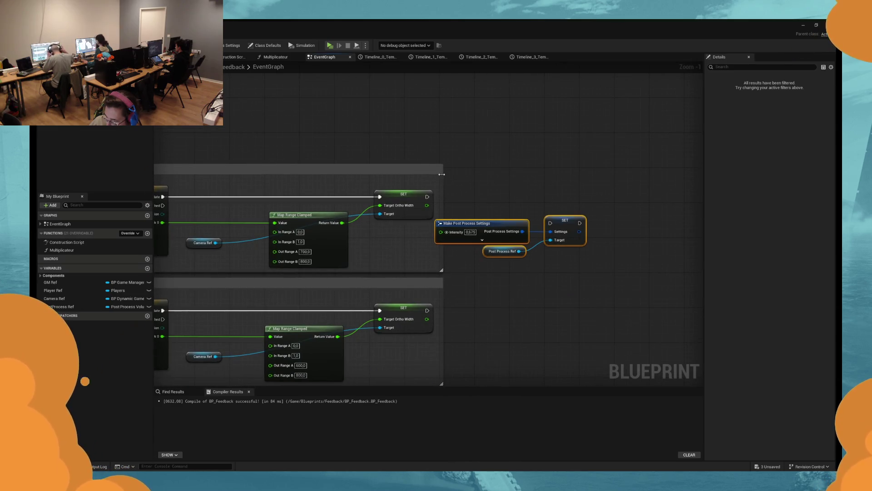
left_click_drag(448, 273, 677, 189)
scroll(448, 262, "down", 2)
mouse_move(449, 262)
left_mouse_down()
mouse_move(440, 258)
mouse_move(518, 234)
mouse_move(606, 234)
left_mouse_up()
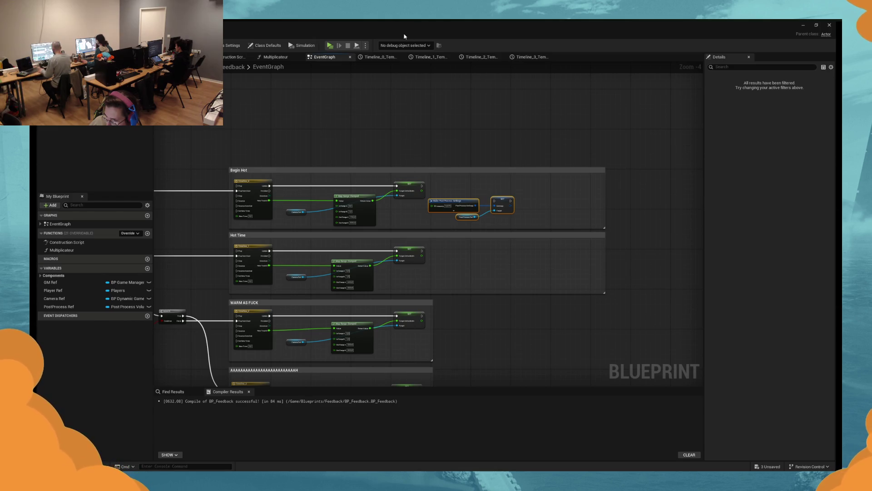
left_click_drag(443, 306, 338, 174)
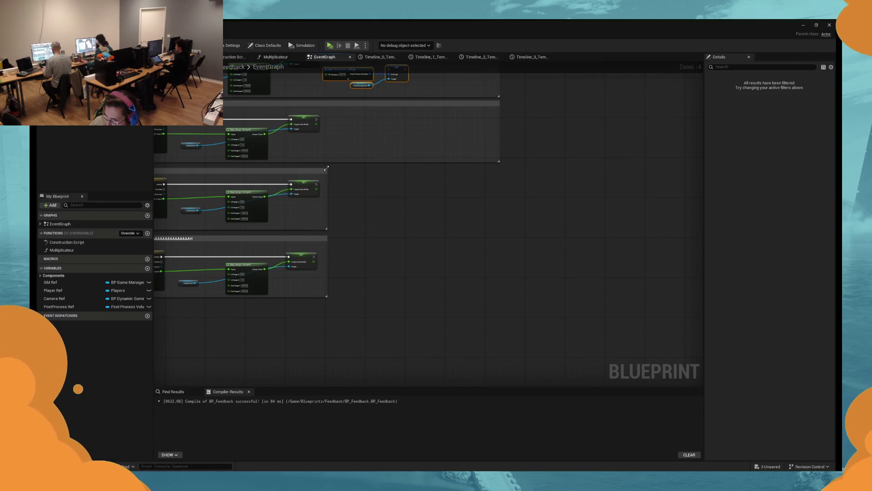
left_click_drag(327, 168, 499, 168)
left_click_drag(326, 238, 499, 239)
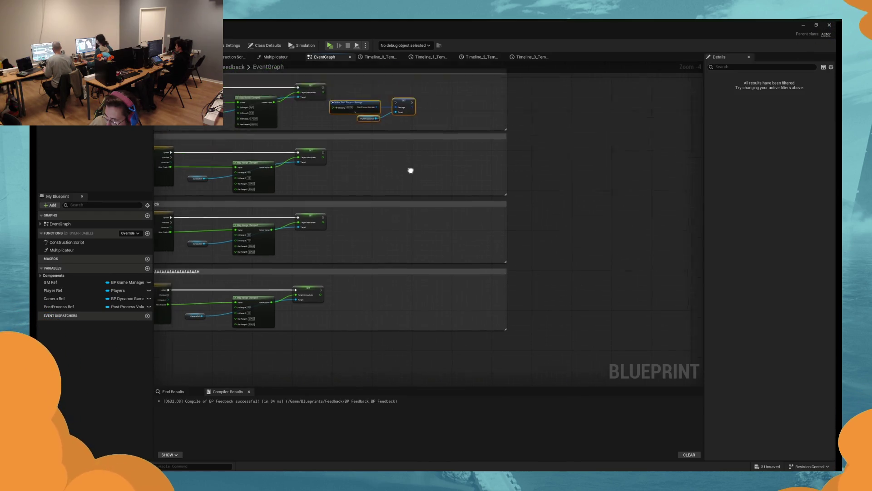
scroll(423, 166, "up", 2)
Step: Reposition the post-process SET node and shift the three post-process nodes left
mouse_move(424, 157)
left_mouse_down()
mouse_move(498, 158)
mouse_move(528, 135)
mouse_move(295, 132)
mouse_move(379, 156)
left_mouse_up()
left_click(498, 158)
left_click_drag(468, 176, 463, 169)
left_click_drag(573, 160, 554, 156)
left_click_drag(531, 209, 430, 148)
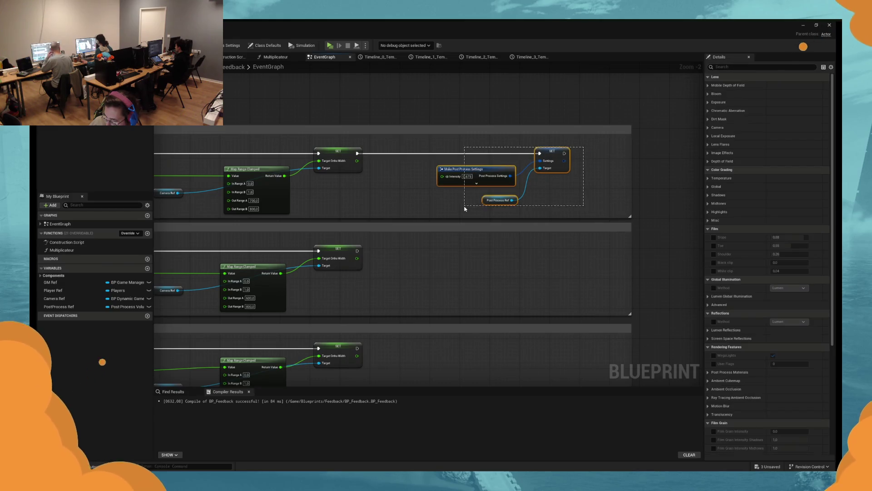
left_click_drag(479, 171, 436, 171)
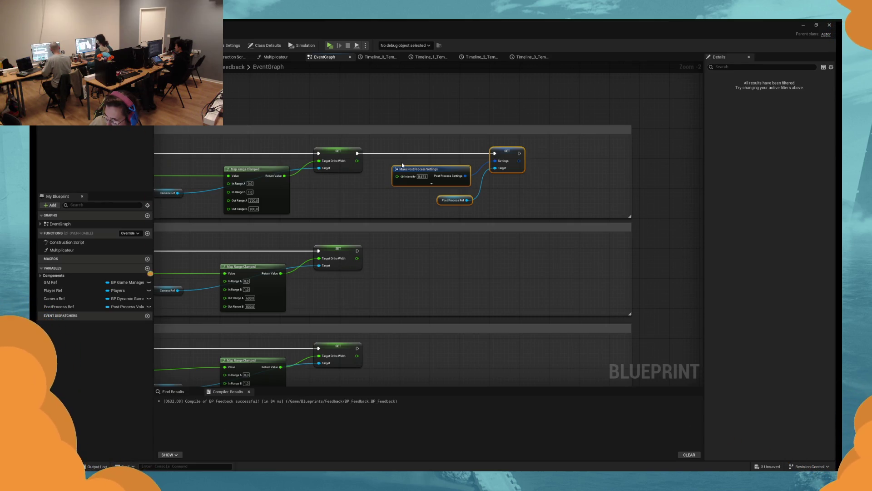
Step: Drive Make Post Process Settings Intensity from Timeline New Track 0 through a new Map Range Clamped node
mouse_move(203, 182)
left_mouse_down()
mouse_move(418, 224)
mouse_move(447, 194)
left_mouse_up()
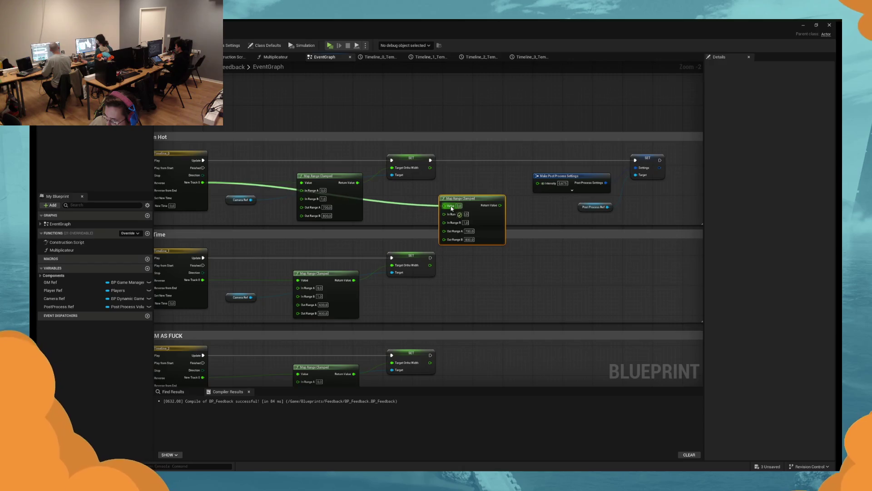
left_click_drag(504, 193, 538, 183)
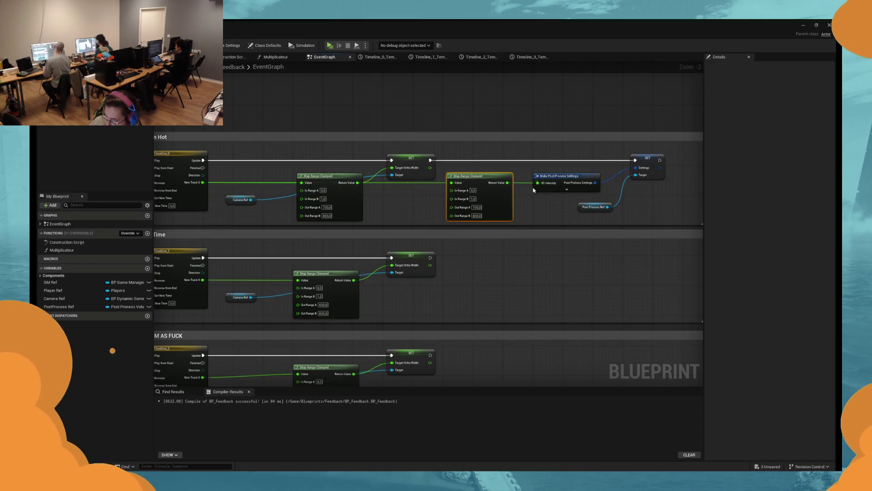
scroll(488, 209, "up", 2)
left_click(477, 206)
type("10")
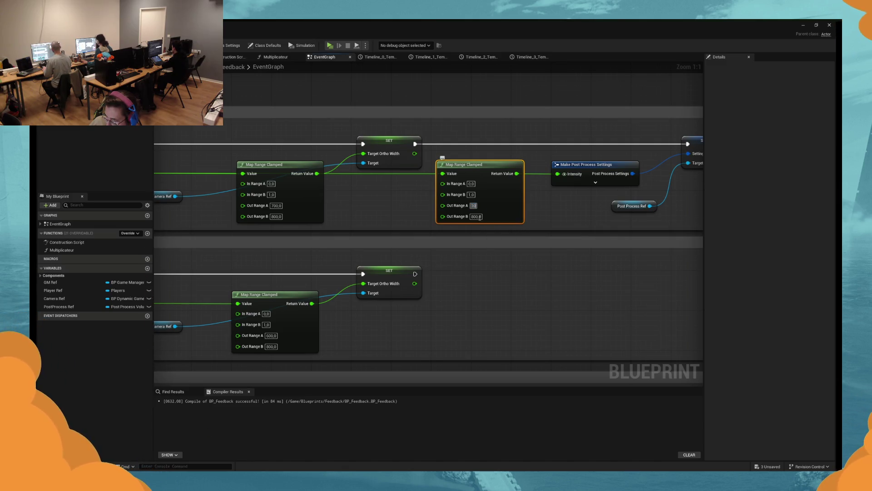
mouse_move(540, 25)
left_mouse_down()
mouse_move(540, 173)
mouse_move(529, 166)
left_mouse_up()
left_click(41, 132)
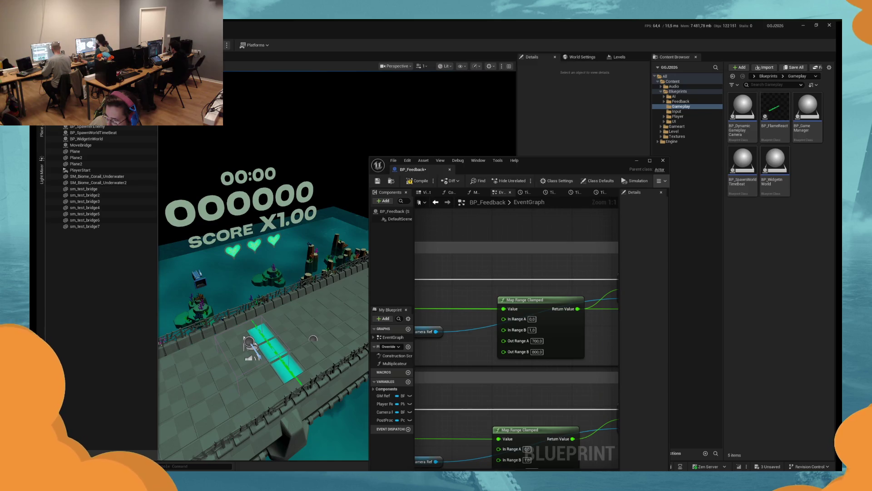
Step: Set the new Map Range Clamped Out Range B to 5, giving an output of 10 to 5
left_click_drag(645, 170, 444, 122)
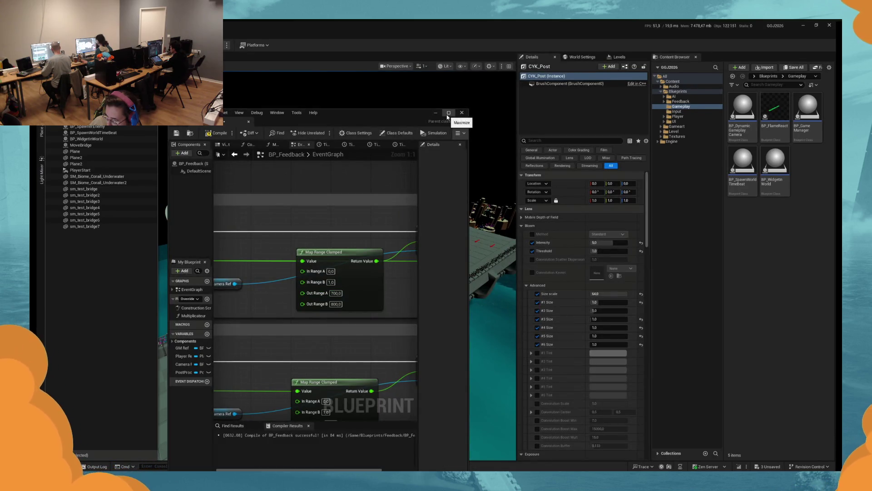
left_click(448, 115)
type("5")
key("Return")
left_click_drag(575, 201, 433, 229)
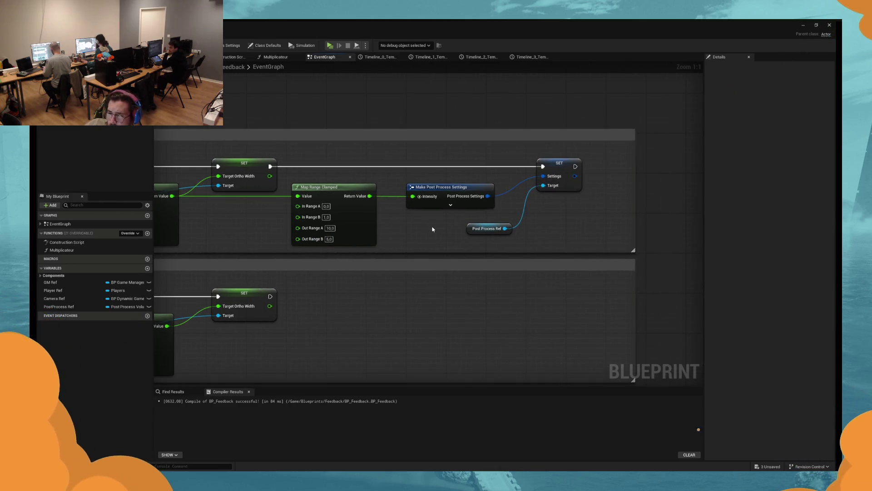
left_click_drag(400, 222, 458, 229)
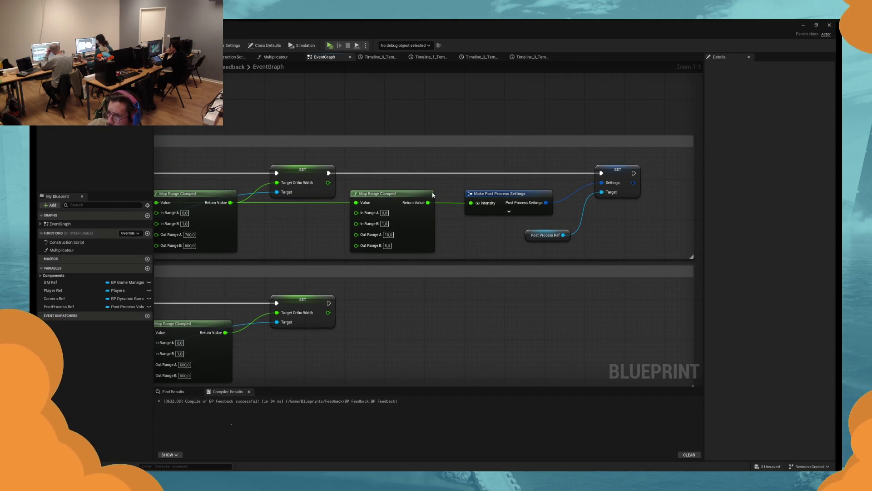
Step: Test-play the level to check the bloom change, then stop the session
key("alt+p")
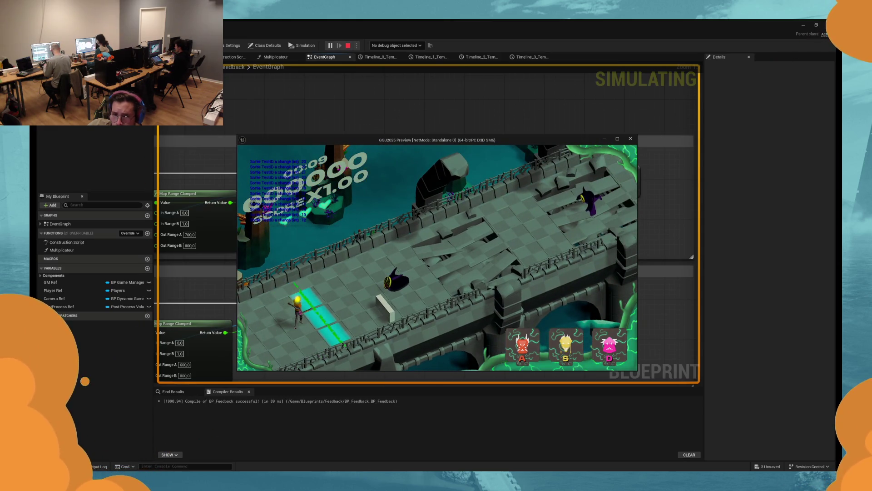
key("Escape")
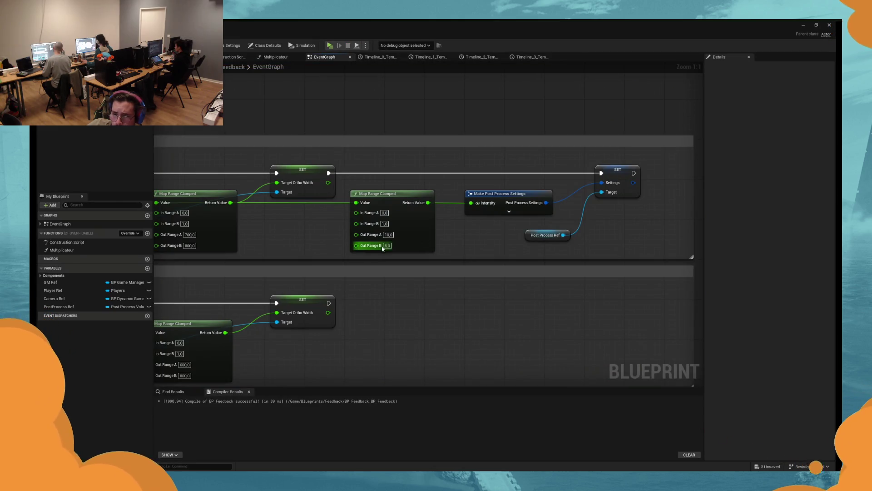
mouse_move(409, 26)
left_mouse_down()
mouse_move(545, 27)
mouse_move(421, 307)
mouse_move(413, 137)
left_mouse_up()
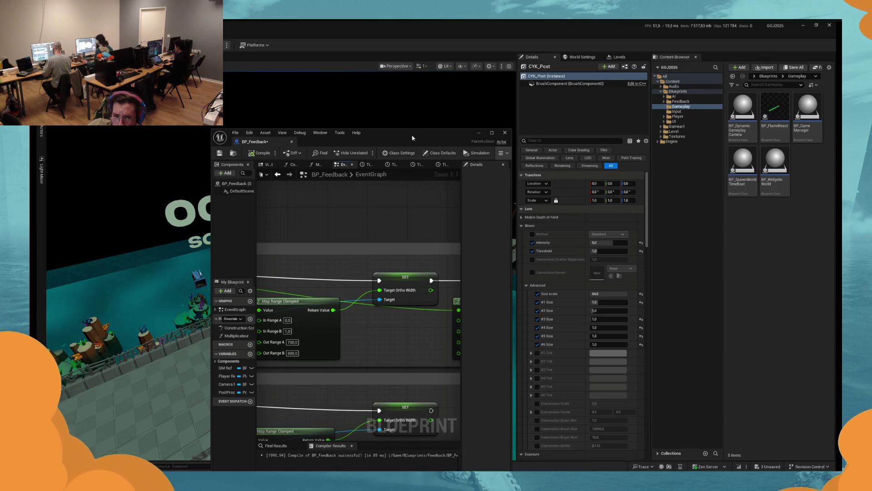
Step: Toggle CYK_Post's Post Process Volume Settings Enabled off and back on to compare
left_click_drag(412, 138, 297, 110)
scroll(557, 320, "down", 10)
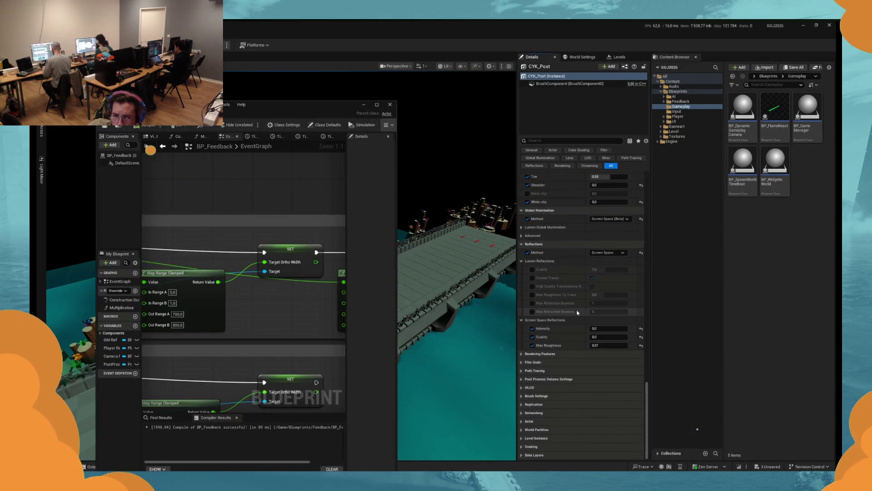
left_click(531, 354)
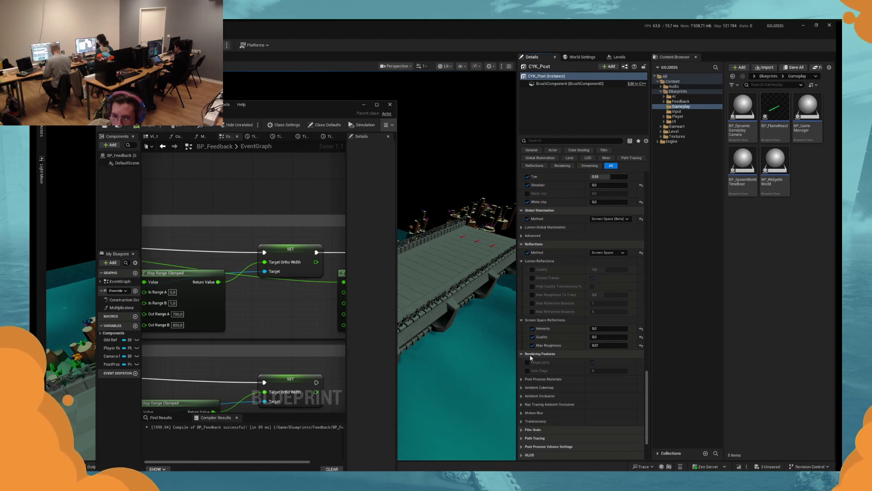
left_click(530, 353)
left_click(545, 429)
left_click(592, 413)
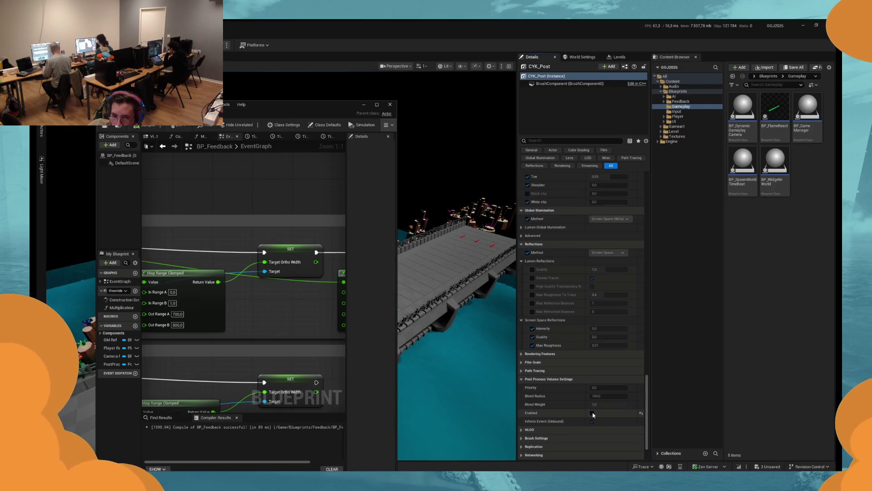
left_click(592, 413)
Step: Untick CYK_Post's Bloom Intensity override and bring BP_Feedback back to full screen
scroll(581, 318, "up", 15)
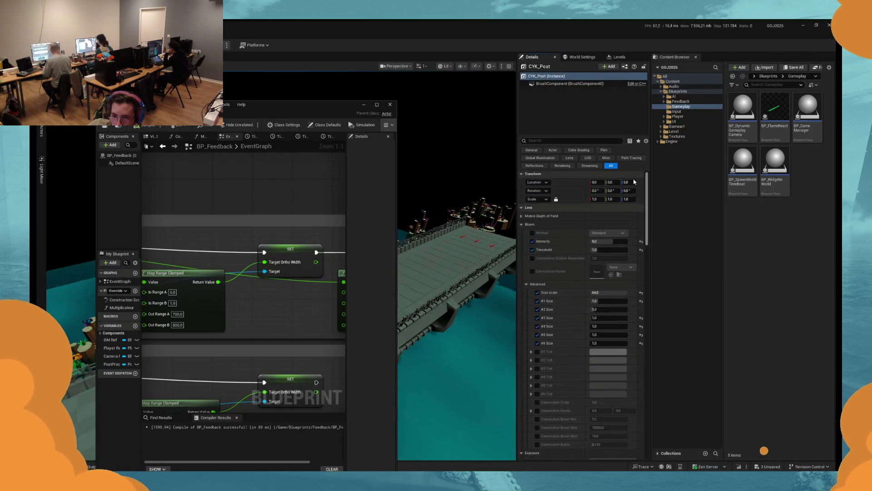
left_click(532, 241)
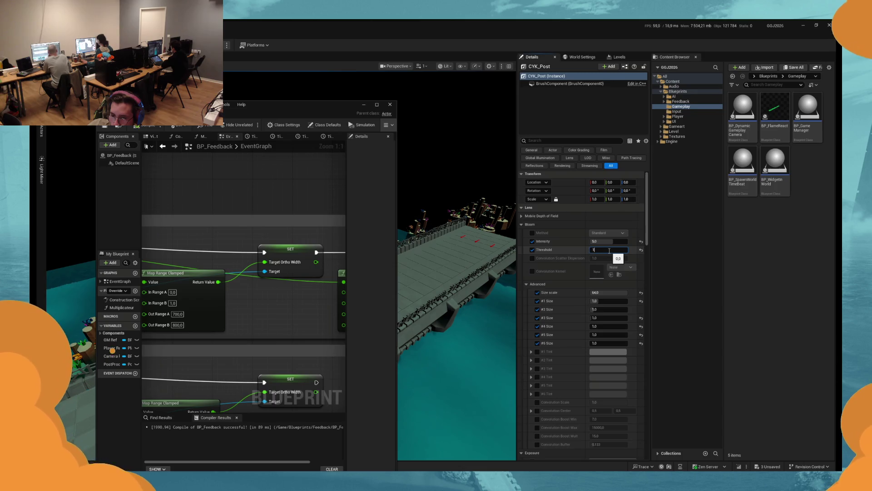
left_click(376, 105)
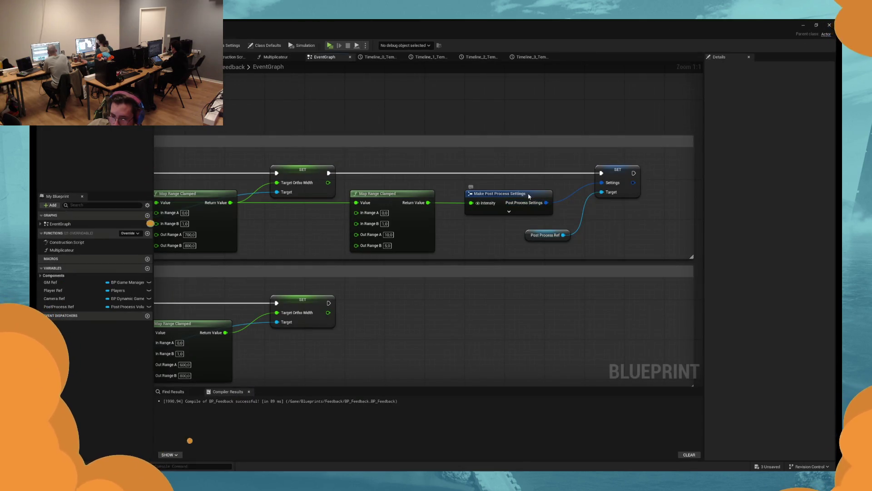
Step: Centre the graph on Make Post Process Settings and place Post Process Ref beside Map Range Clamped
left_click(529, 196)
key("f")
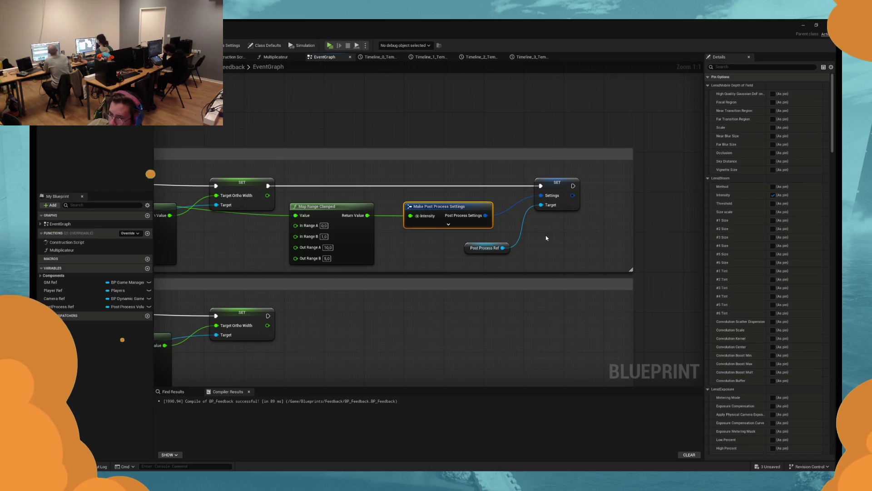
left_click_drag(627, 169, 564, 184)
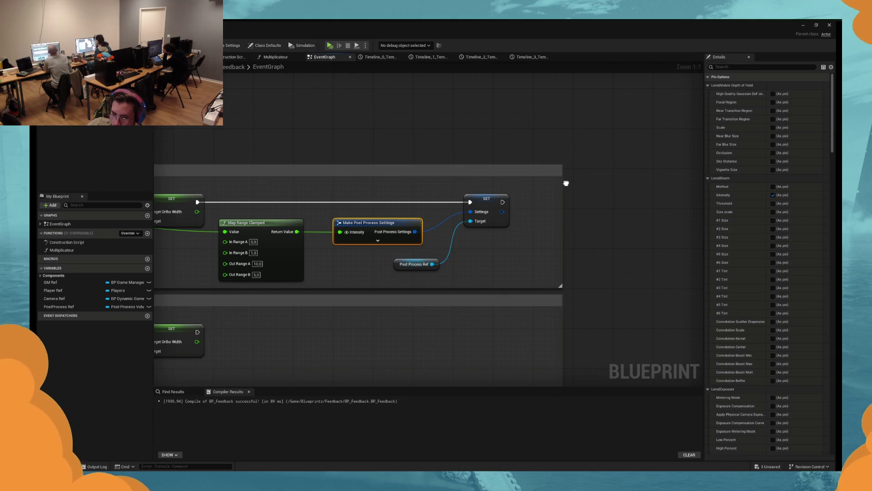
key("ctrl+z")
mouse_move(494, 271)
left_mouse_down()
mouse_move(300, 272)
mouse_move(441, 268)
left_mouse_up()
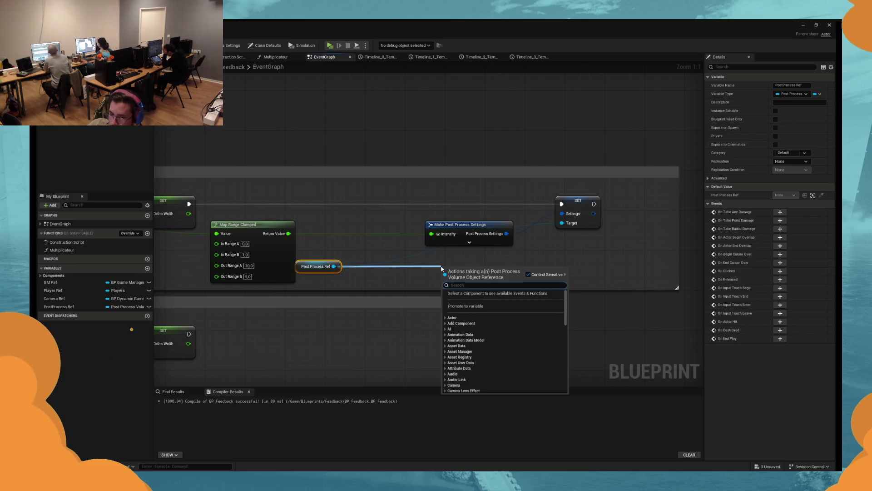
Step: Add a Get Settings node from Post Process Ref and break it with Break Post Process Settings
type("sett")
left_click(482, 340)
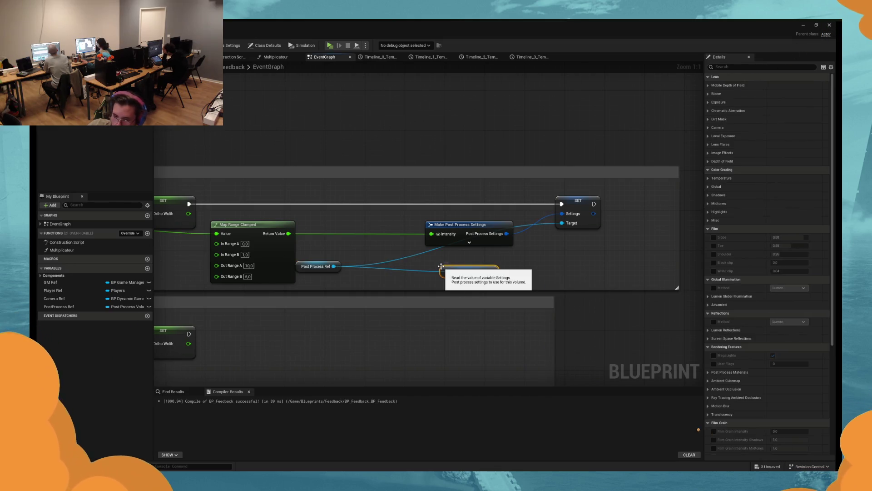
left_click_drag(491, 271, 539, 268)
type("bre")
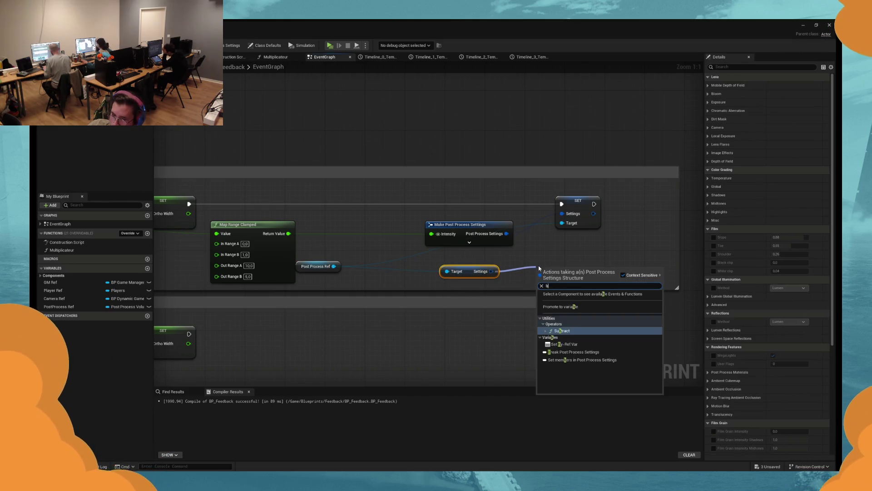
key("Return")
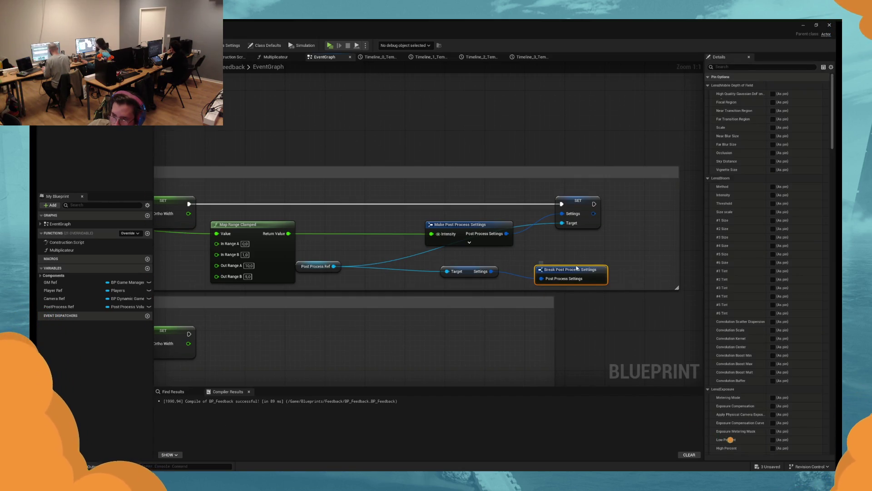
mouse_move(395, 284)
left_mouse_down()
mouse_move(503, 260)
mouse_move(418, 261)
mouse_move(458, 275)
mouse_move(195, 286)
mouse_move(236, 281)
left_mouse_up()
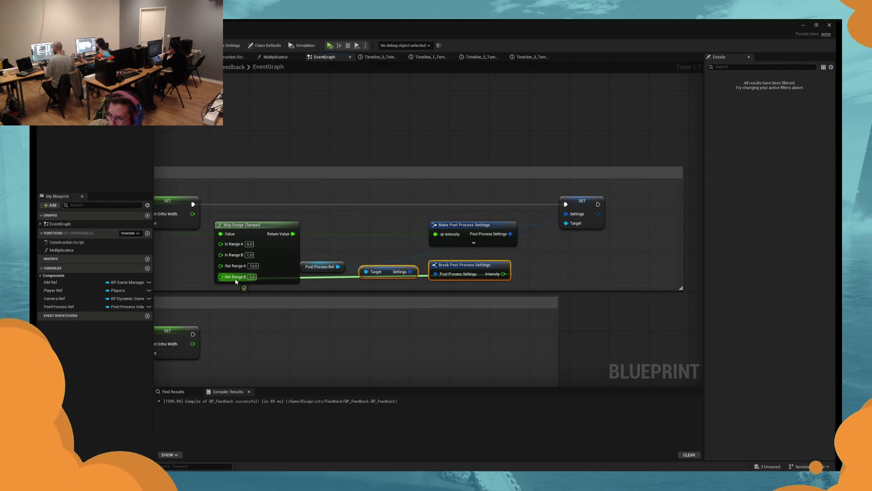
Step: Connect the current bloom Intensity into Out Range B and shift Target, Break and Map Range Clamped right
left_click_drag(236, 282, 236, 281)
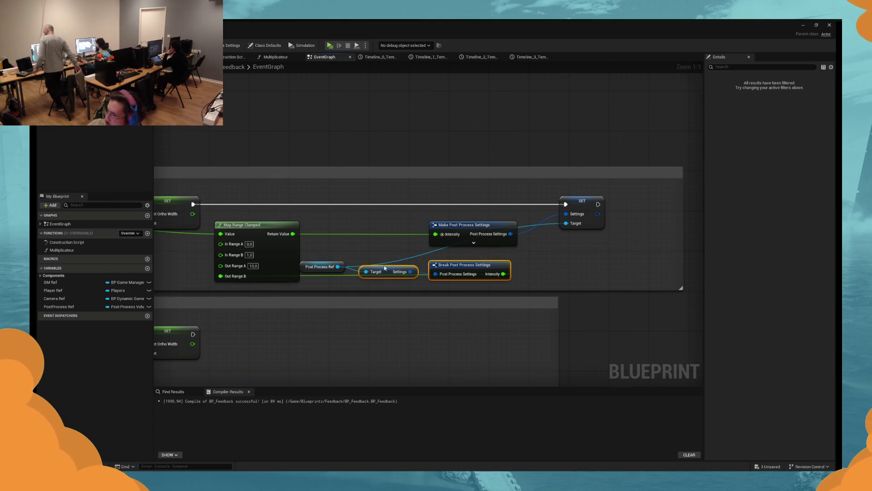
mouse_move(526, 263)
left_mouse_down()
mouse_move(334, 282)
mouse_move(409, 283)
mouse_move(432, 273)
mouse_move(279, 274)
left_mouse_up()
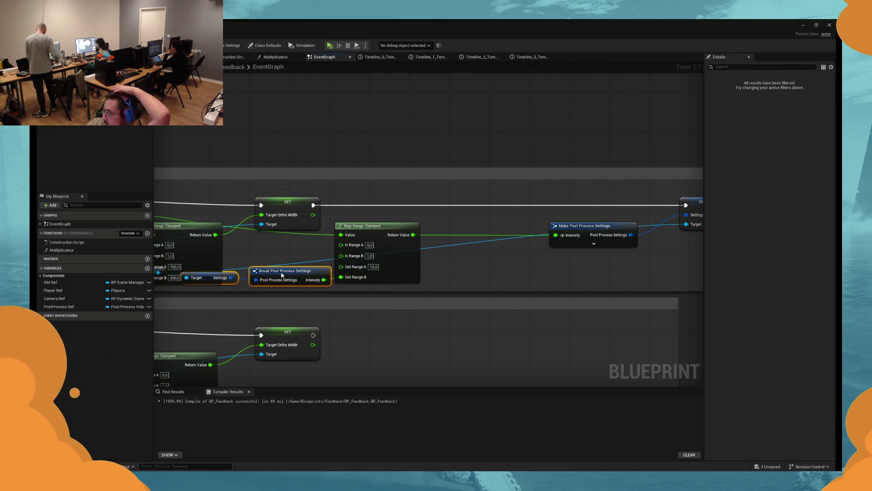
left_click(343, 271, "shift")
left_click_drag(330, 262, 439, 266)
Step: Expand Make Post Process Settings' advanced pins and show its Pin Options with only bloom Intensity exposed
mouse_move(613, 245)
left_mouse_down()
mouse_move(443, 219)
mouse_move(532, 220)
left_mouse_up()
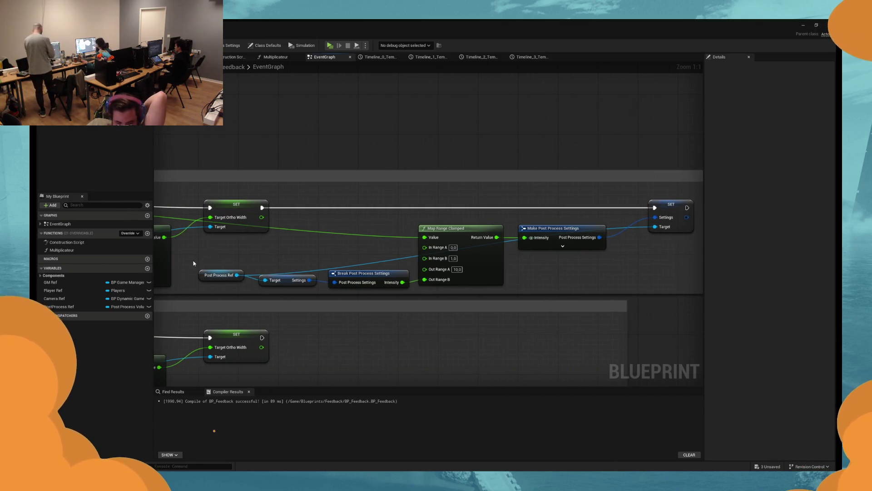
left_click(563, 270)
left_click_drag(563, 269, 529, 267)
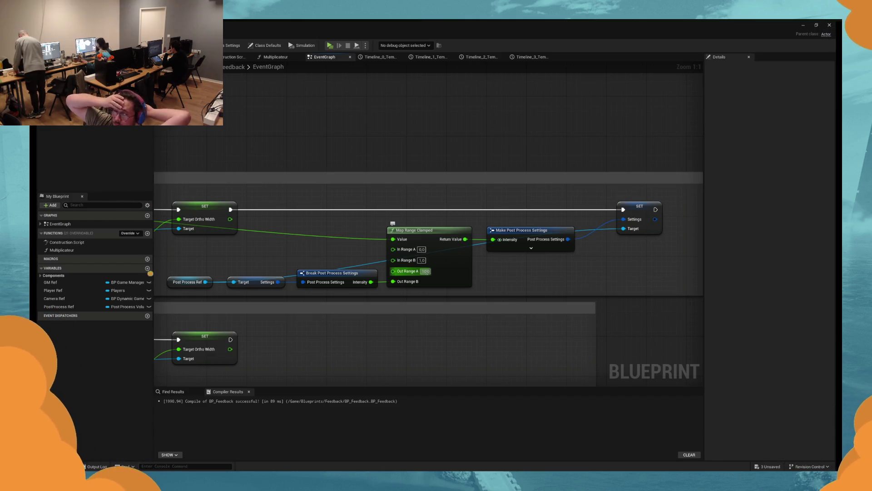
left_click_drag(481, 250, 456, 253)
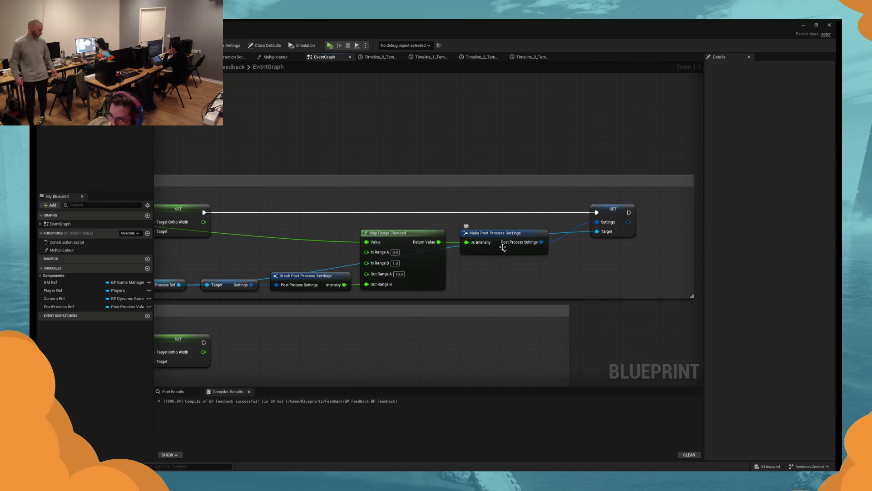
left_click(523, 252)
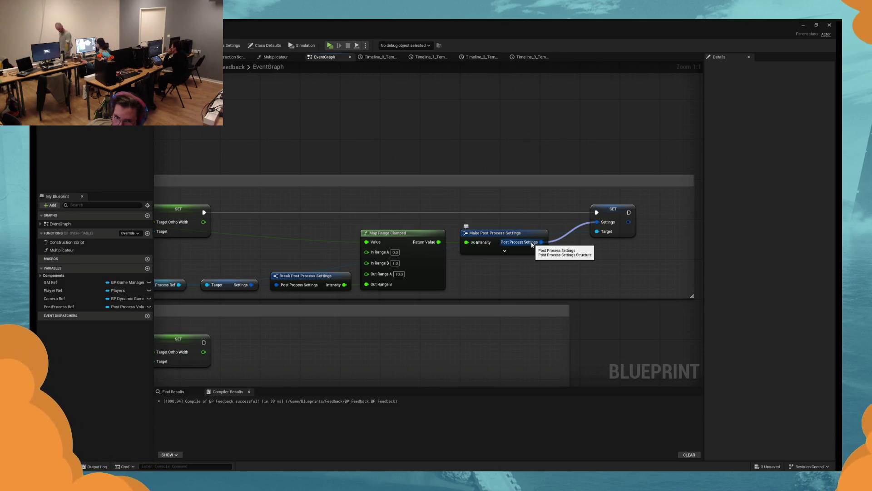
left_click(526, 245)
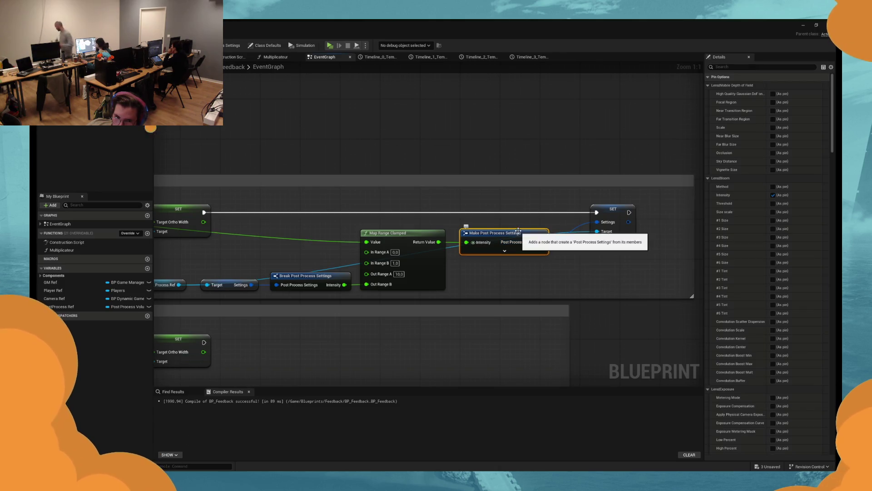
mouse_move(832, 114)
left_mouse_down()
mouse_move(832, 416)
mouse_move(832, 79)
left_mouse_up()
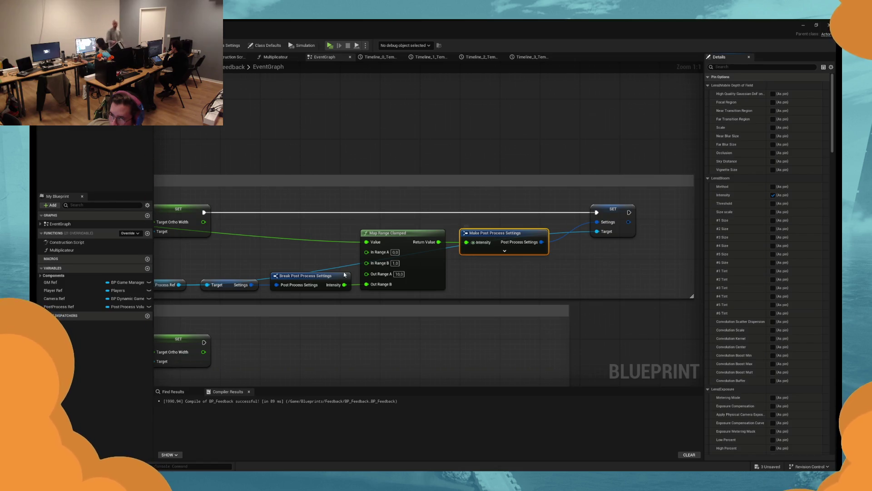
Step: Pull a wire from the Settings output to list the available actions
mouse_move(250, 285)
left_mouse_down()
mouse_move(505, 279)
mouse_move(499, 276)
left_mouse_up()
key("super")
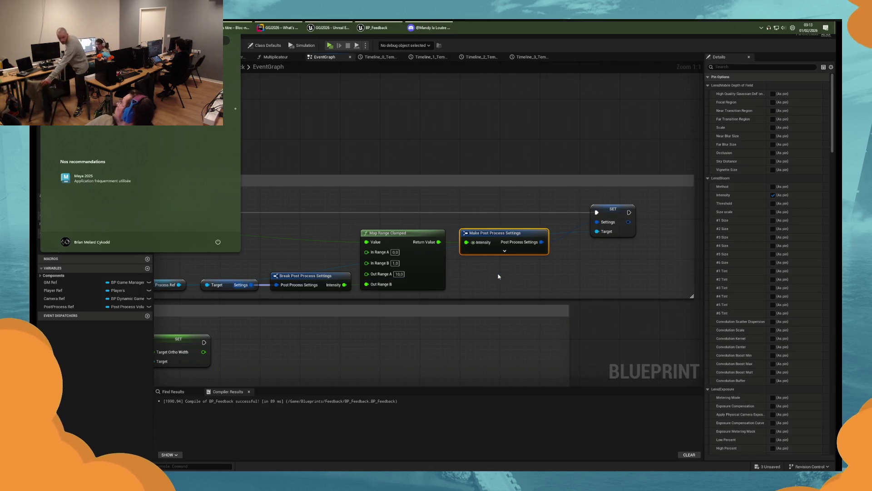
key("Escape")
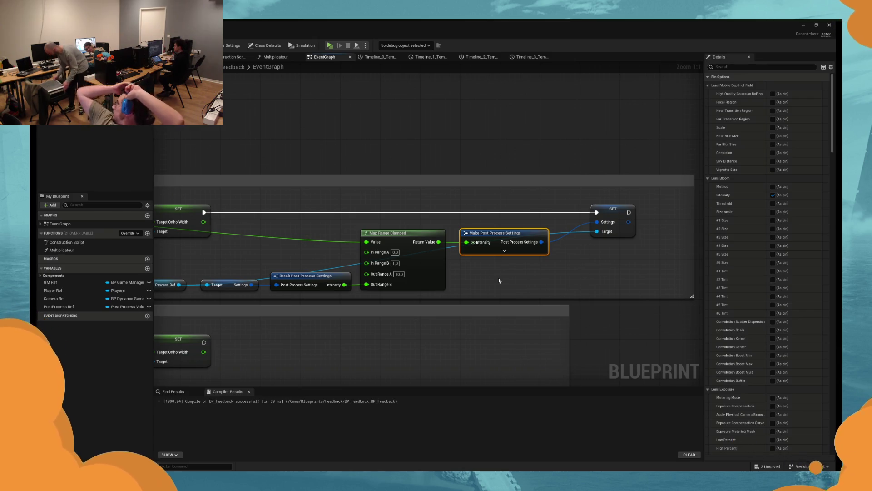
mouse_move(251, 284)
left_mouse_down()
mouse_move(409, 291)
mouse_move(487, 277)
left_mouse_up()
left_click(492, 329)
left_click(493, 329)
left_click(493, 329)
left_click(494, 333)
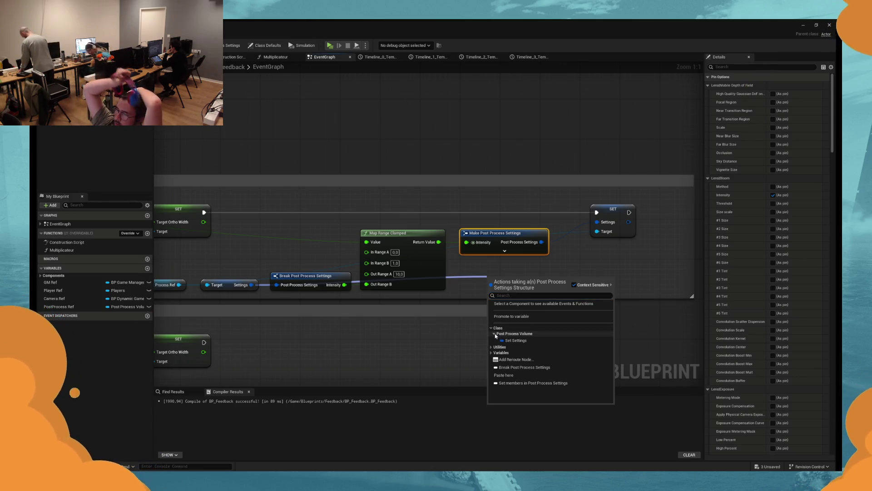
left_click(492, 328)
left_click(492, 334)
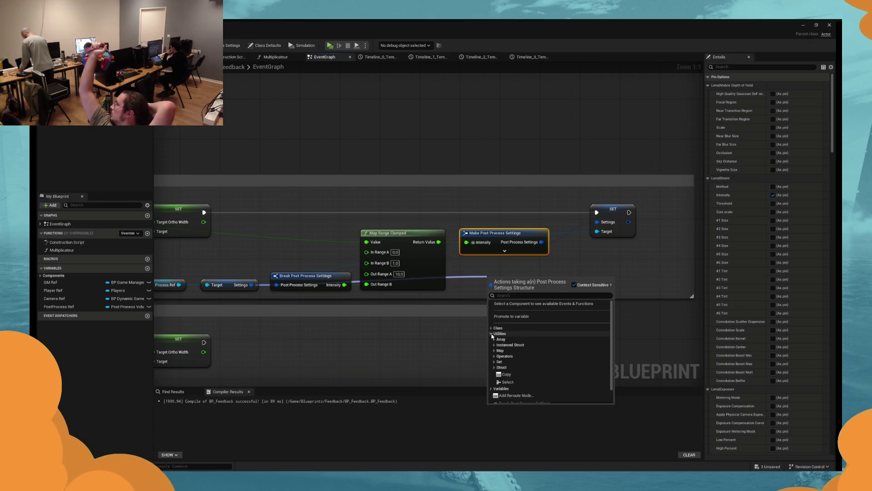
scroll(492, 336, "down", 1)
left_click(491, 367)
scroll(491, 371, "down", 1)
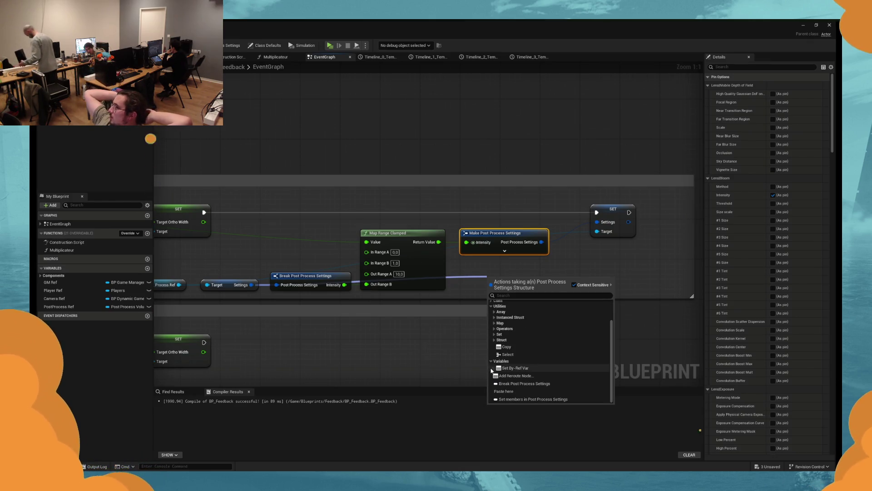
left_click(517, 367)
left_click_drag(516, 277, 490, 264)
key("Delete")
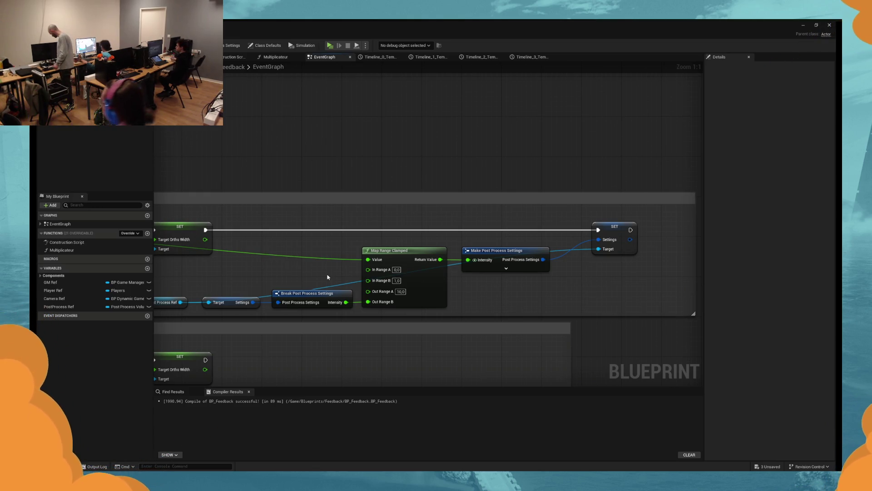
Step: Insert a reroute point on the Post Process Ref wire and move it up-left above Break Post Process Settings
left_click_drag(327, 277, 376, 276)
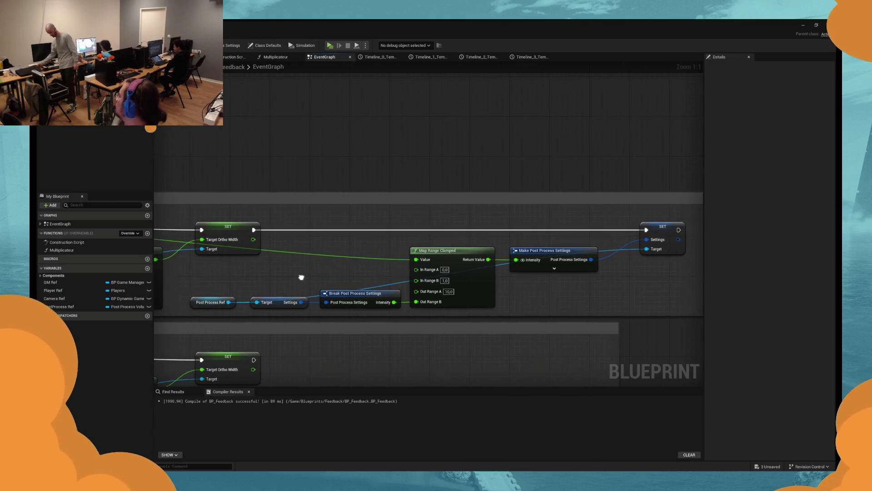
mouse_move(276, 286)
left_mouse_down()
mouse_move(270, 301)
mouse_move(302, 288)
left_mouse_up()
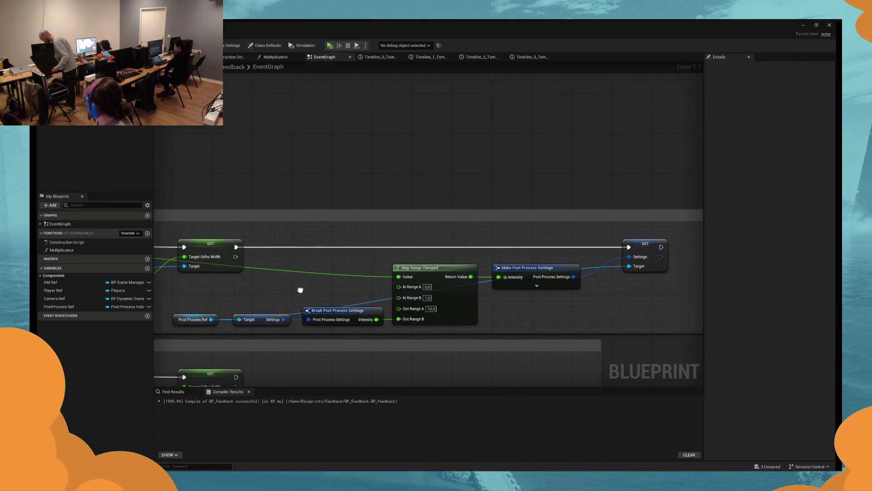
left_click(196, 311)
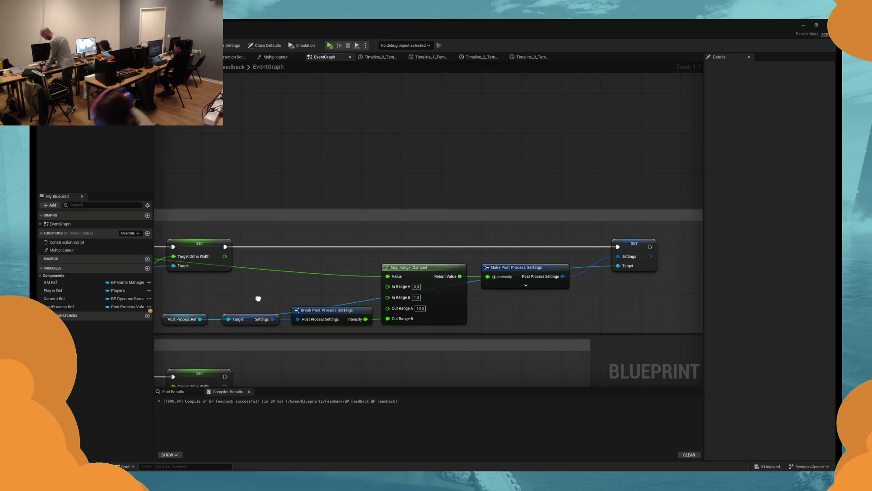
double_click(355, 298)
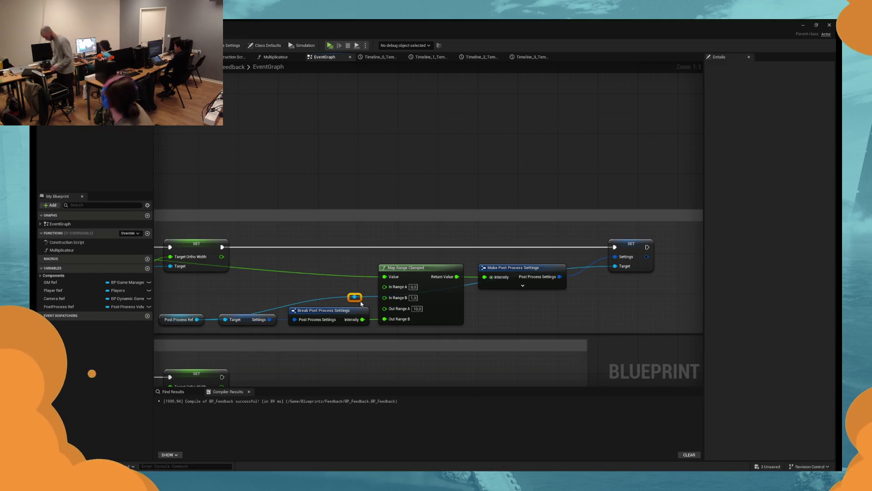
mouse_move(356, 300)
left_mouse_down()
mouse_move(320, 266)
mouse_move(305, 274)
left_mouse_up()
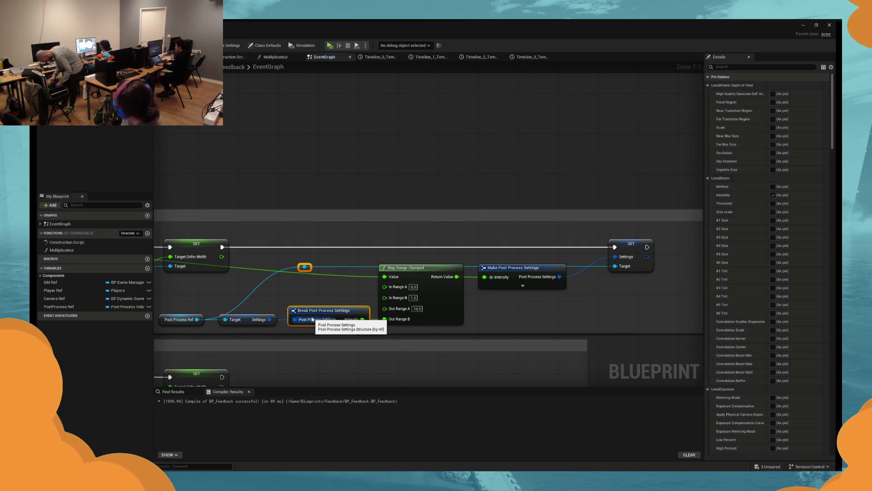
left_click_drag(304, 266, 295, 266)
left_click(321, 293)
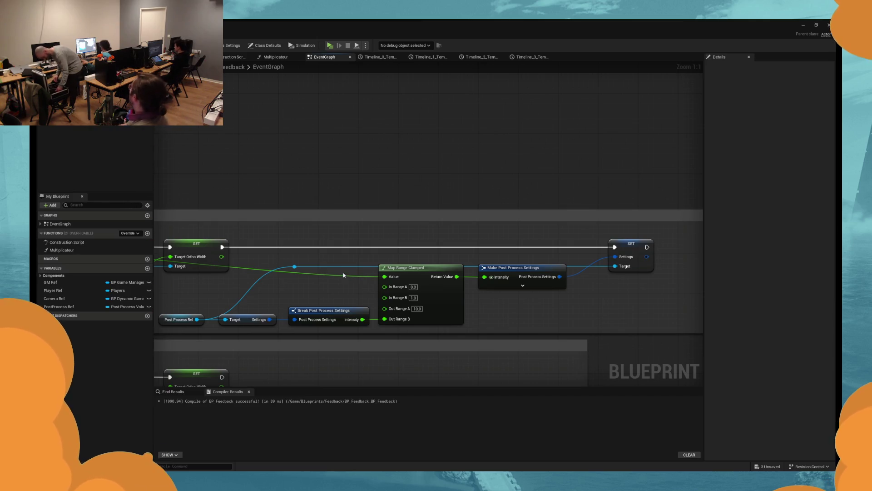
Step: Review the rerouted graph and start a simulation test of the game
left_click_drag(344, 275, 405, 214)
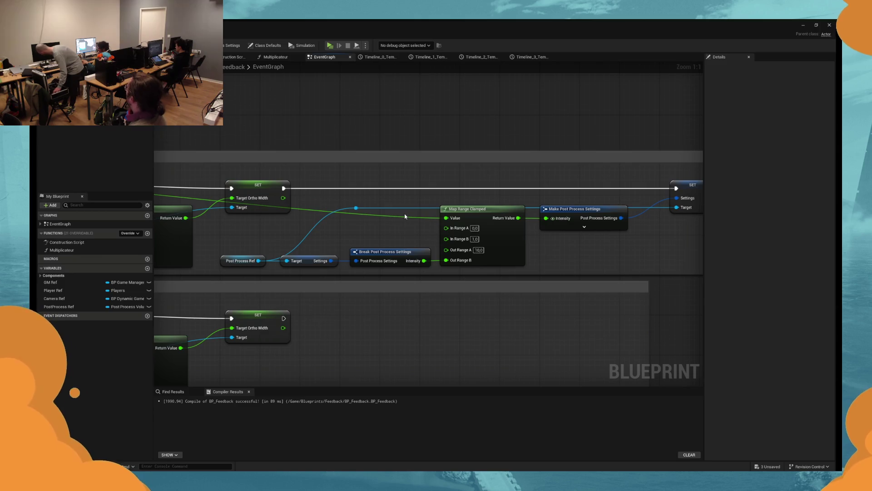
left_click_drag(405, 216, 349, 213)
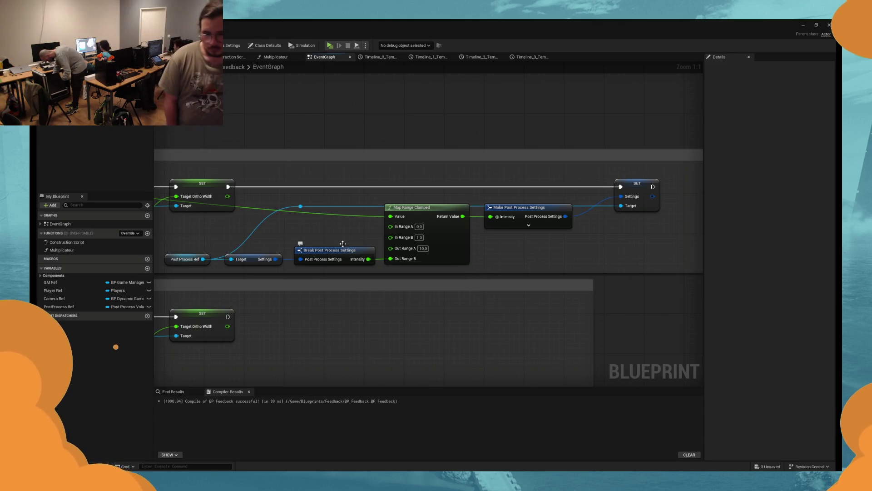
left_click_drag(346, 242, 361, 245)
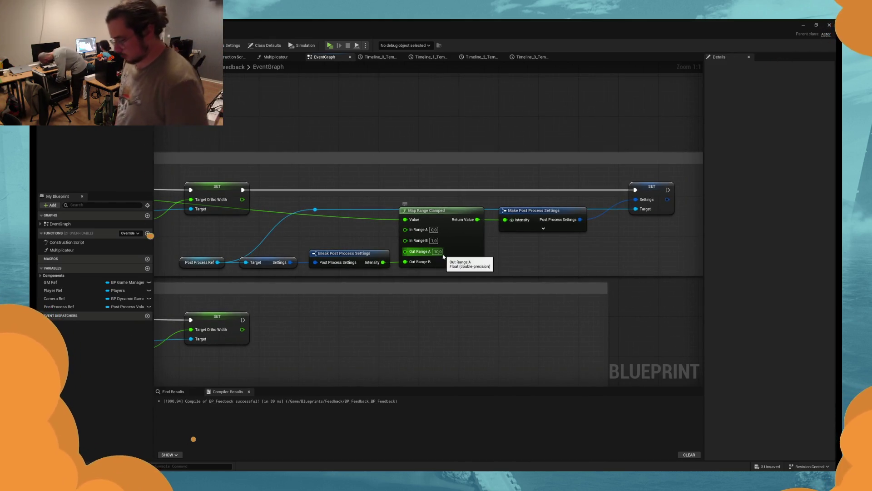
key("alt+p")
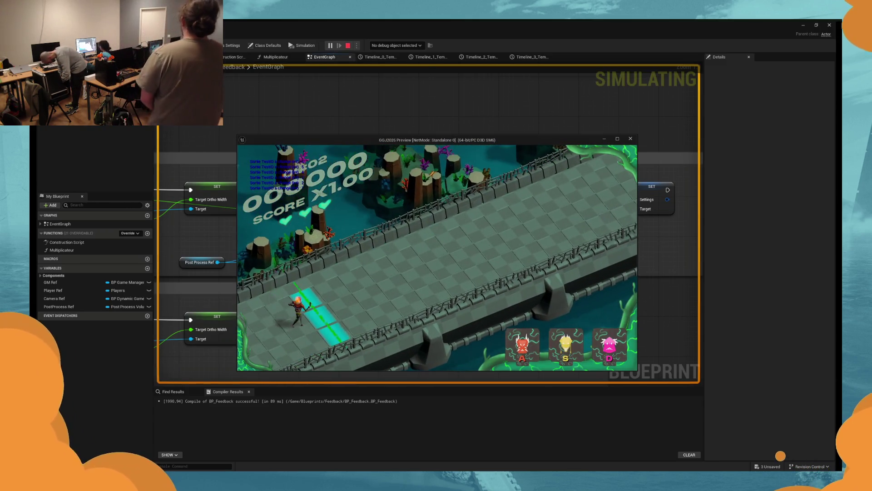
key("d")
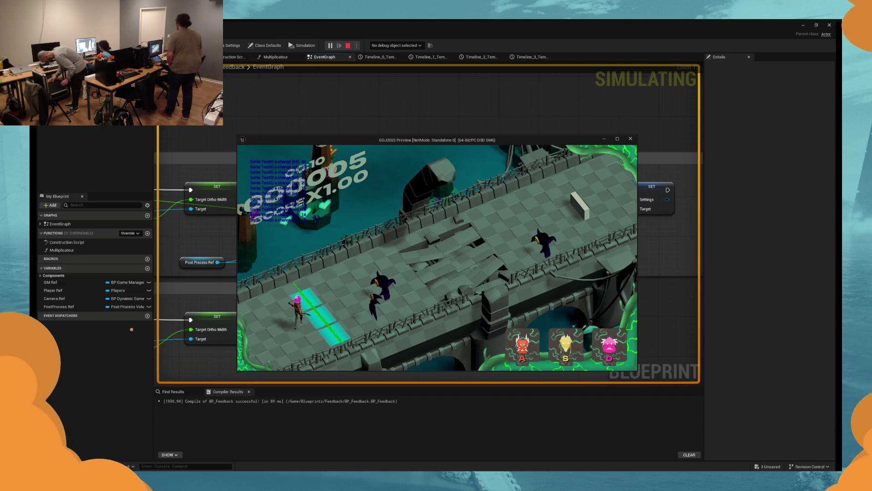
key("Escape")
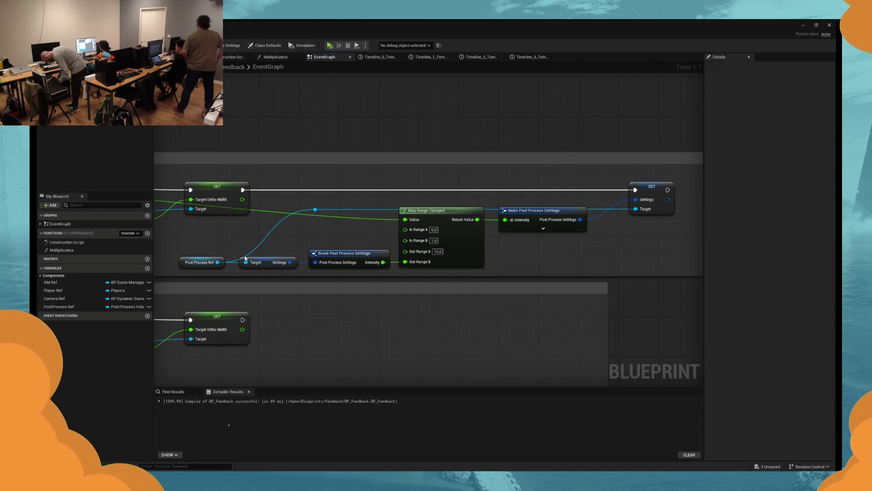
left_click_drag(488, 272, 178, 254)
left_click(491, 254)
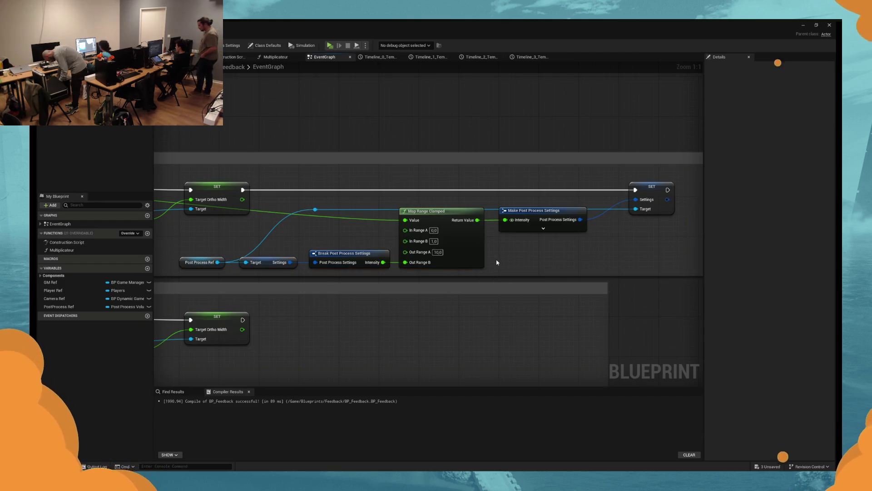
double_click(558, 26)
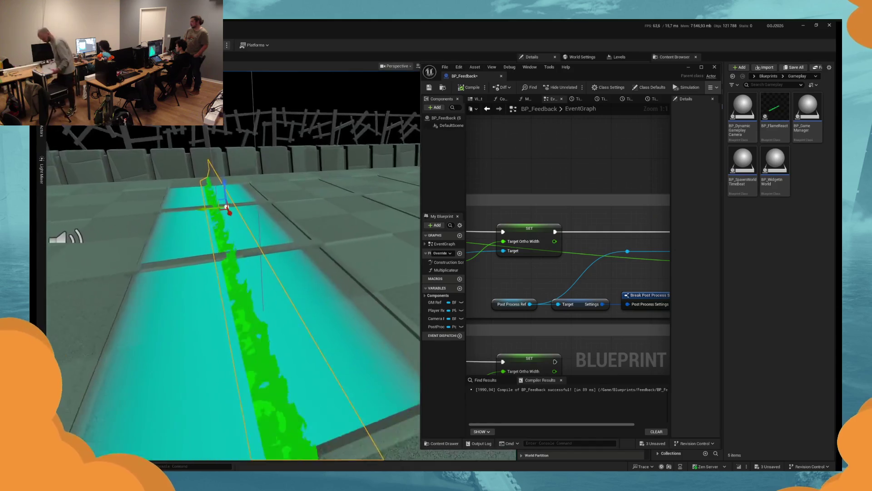
key("f")
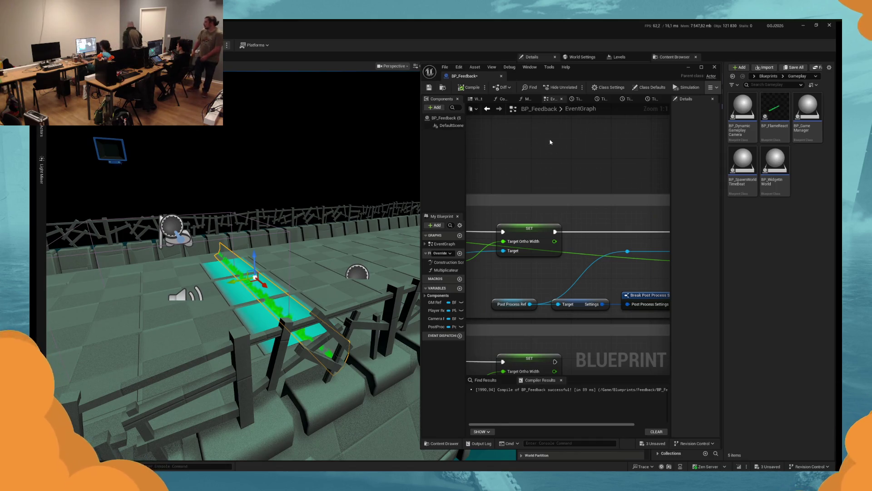
mouse_move(588, 73)
left_mouse_down()
mouse_move(407, 73)
mouse_move(496, 74)
left_mouse_up()
double_click(496, 74)
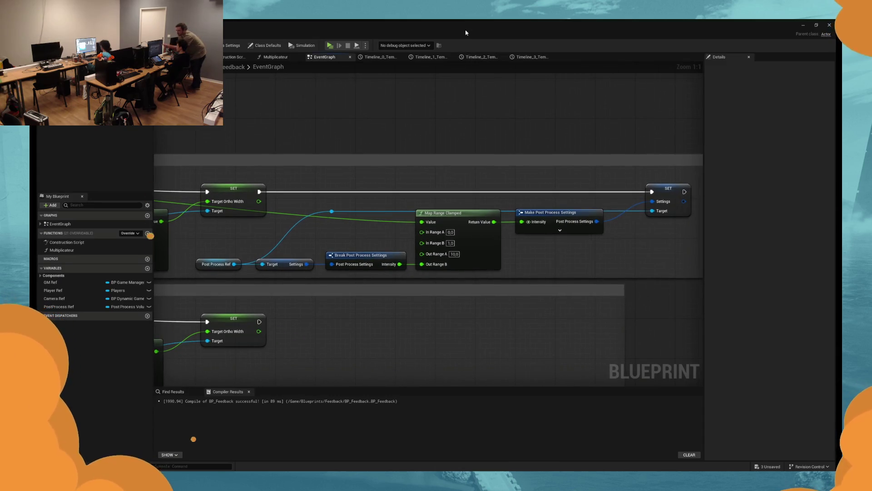
left_click_drag(363, 45, 362, 71)
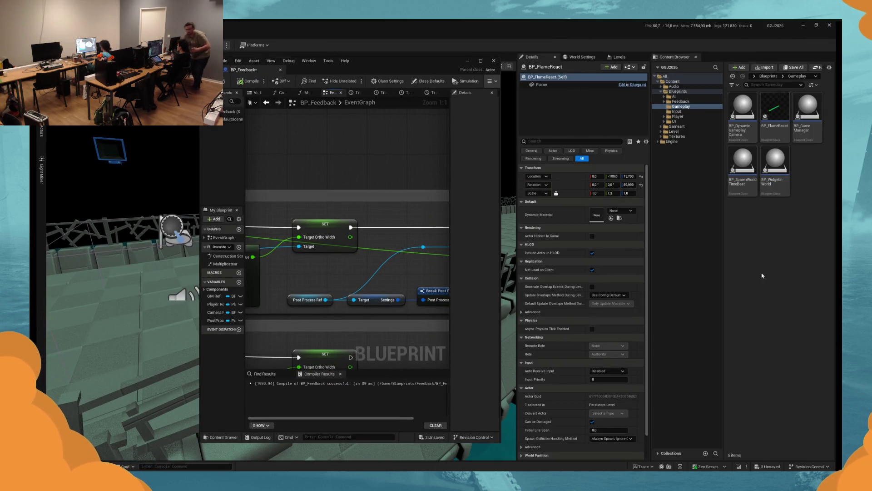
double_click(477, 67)
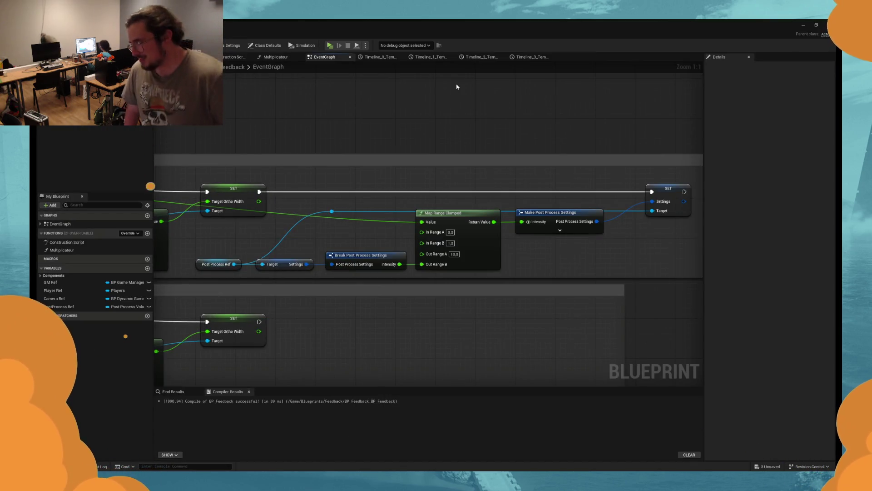
left_click_drag(432, 155, 477, 154)
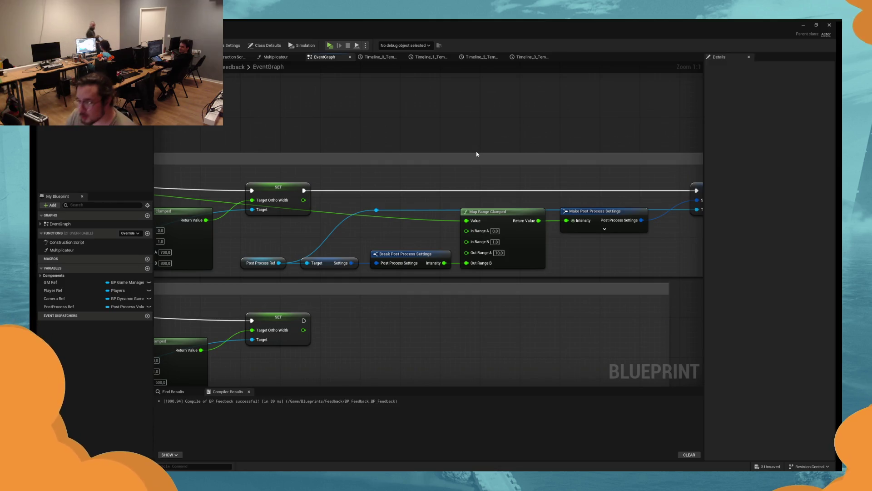
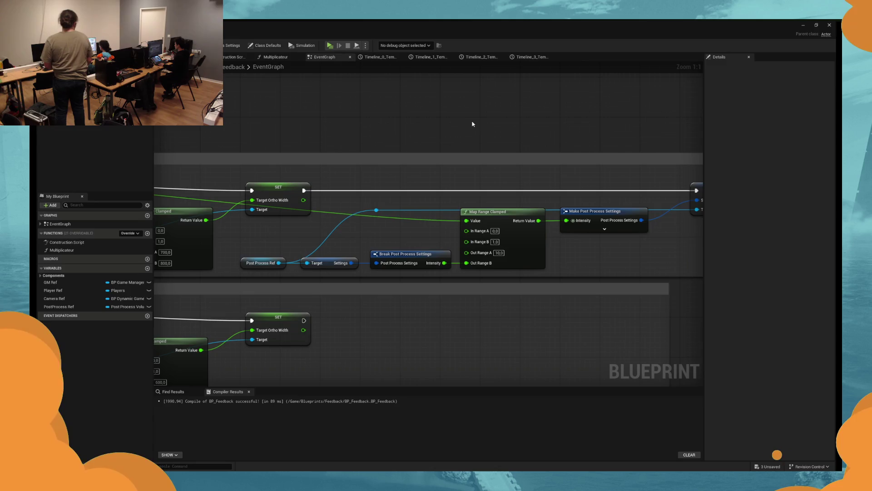
Step: Close the Unreal editor, confirming the Save Content prompt, then pull the latest commits from origin
key("super")
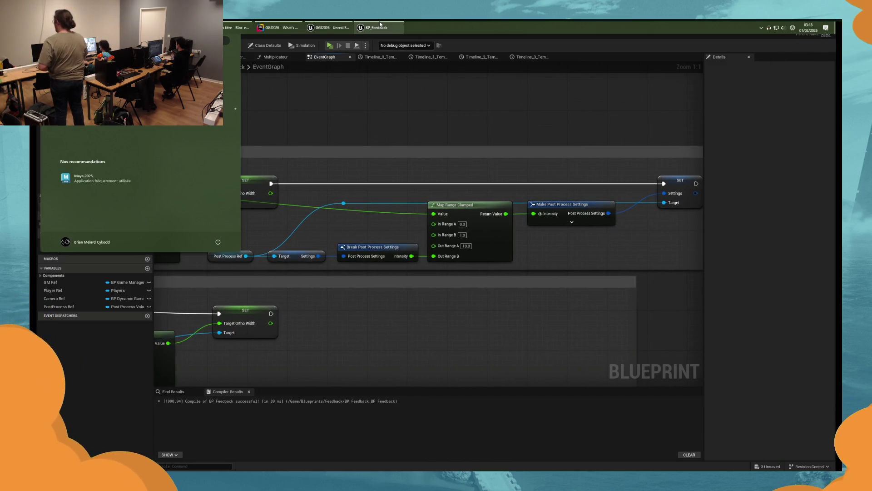
left_click(380, 24)
left_click(816, 26)
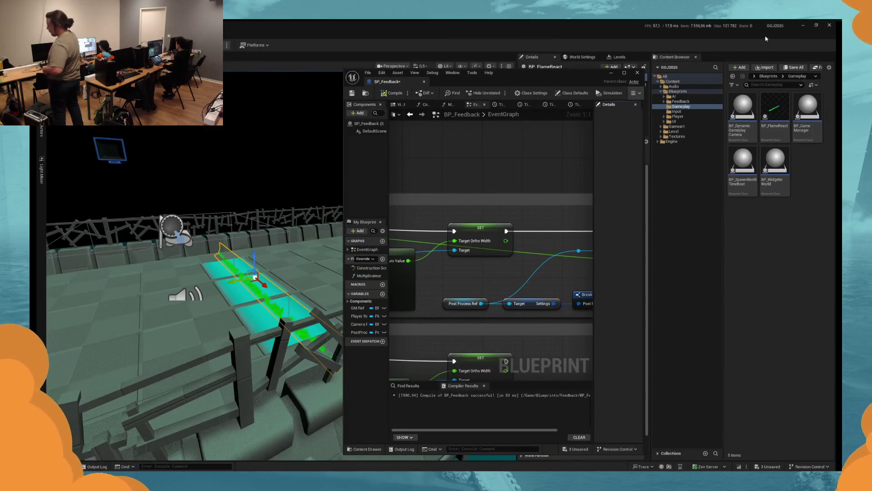
left_click(829, 26)
left_click(449, 321)
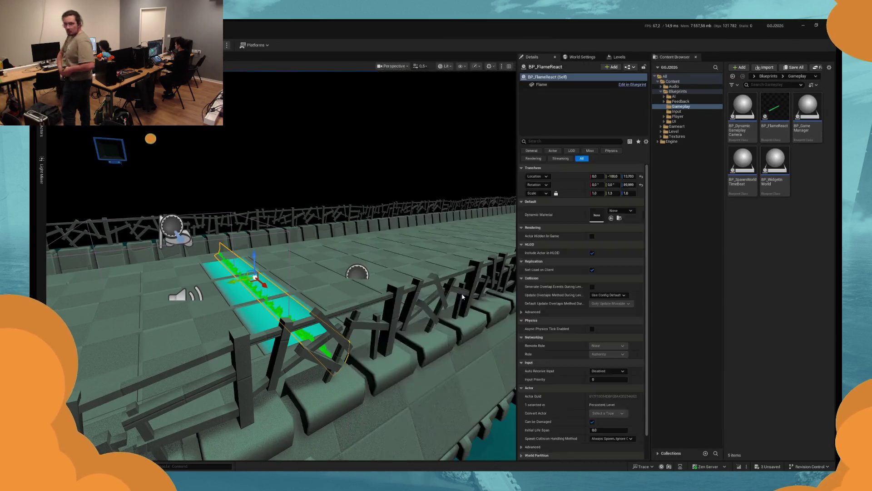
left_click(766, 147)
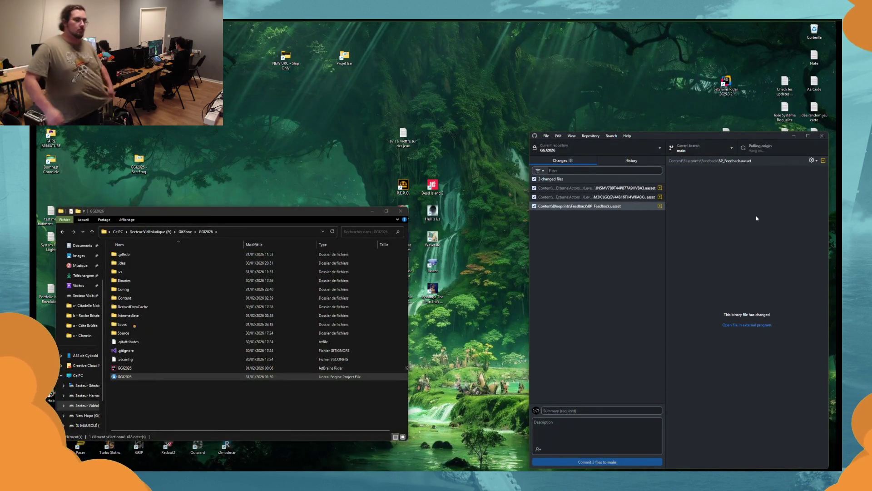
Step: Browse recent commits in History, including fix perfect overtime, bridge materials and Improvement Emissive on text World
left_click(631, 160)
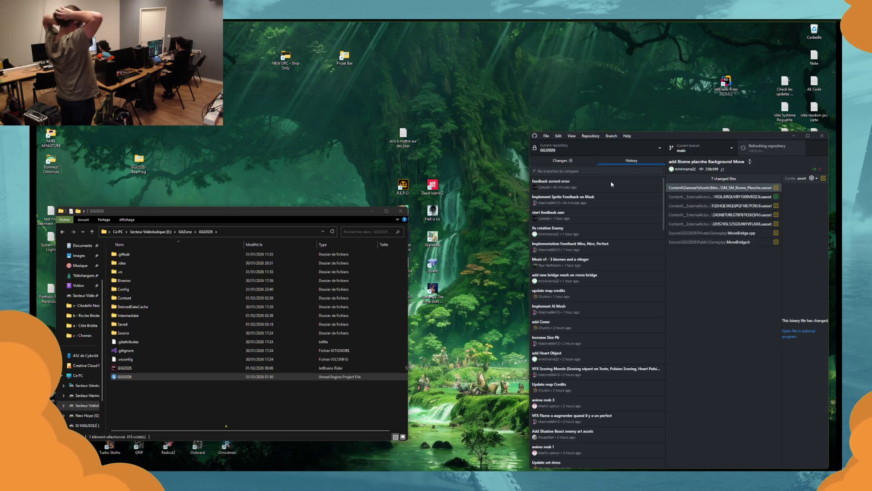
left_click(613, 216)
left_click(613, 200)
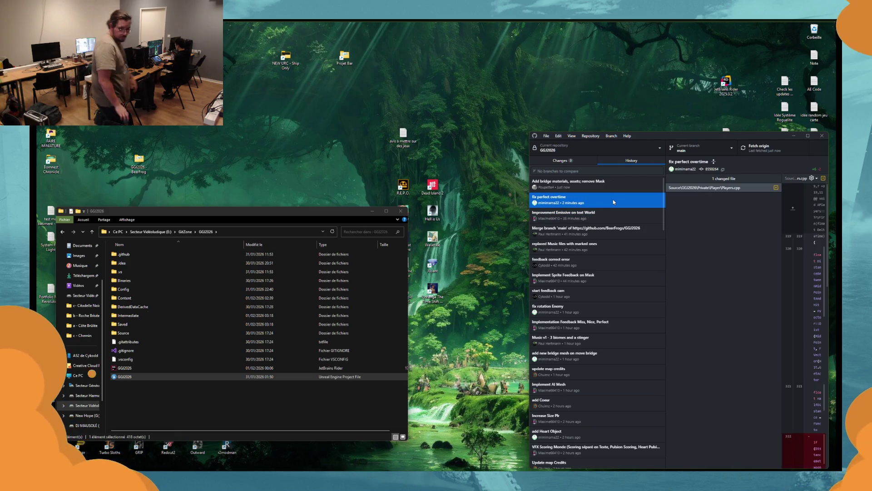
left_click(608, 186)
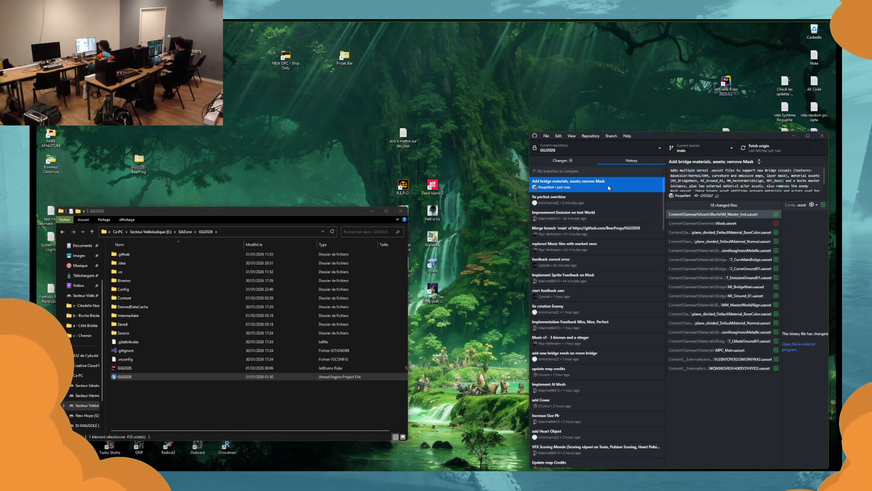
left_click(605, 200)
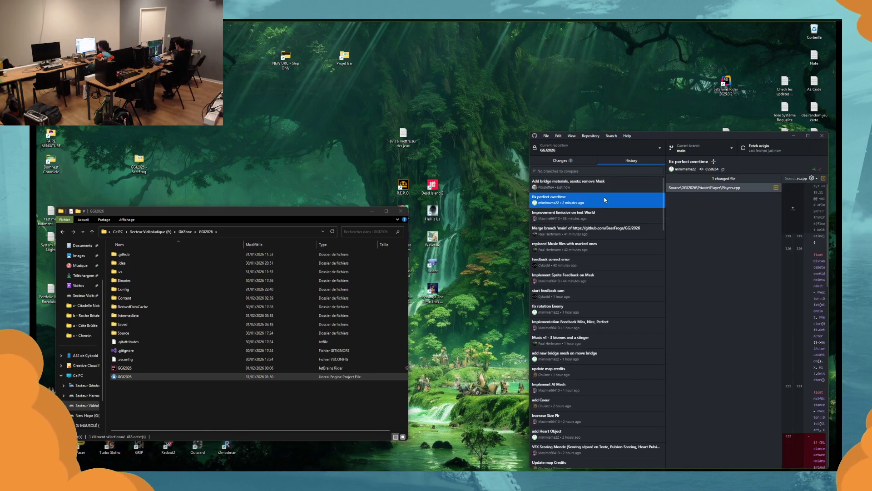
left_click(602, 218)
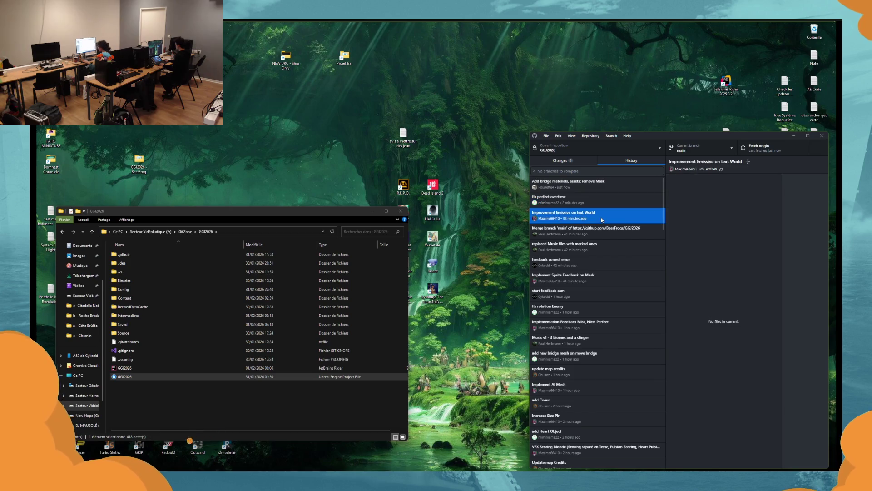
Step: Return to the three uncommitted changes and reopen the GGJ2026 Unreal project
left_click(600, 186)
left_click(562, 161)
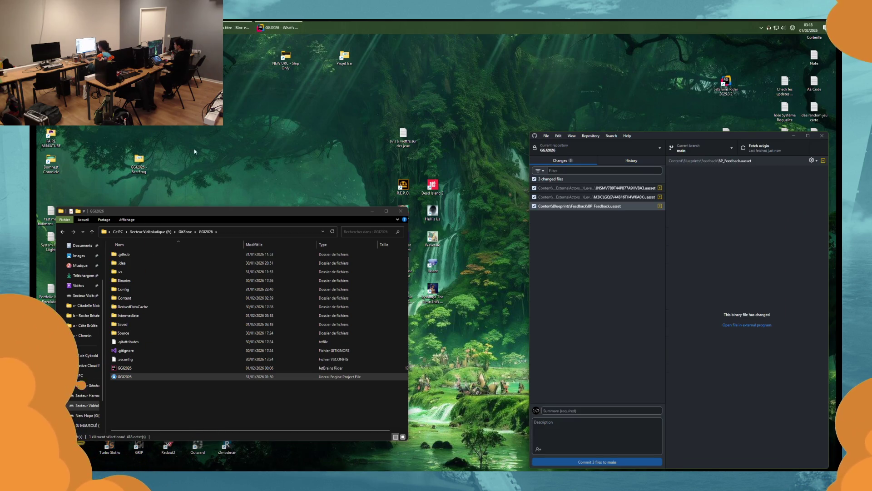
double_click(153, 376)
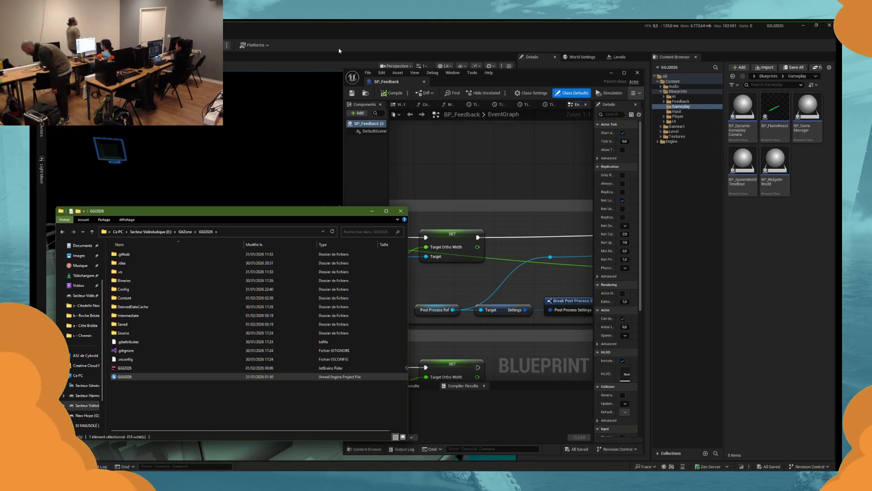
Step: Minimize File Explorer once the GGJ2026 project has reloaded in Unreal
left_click(371, 210)
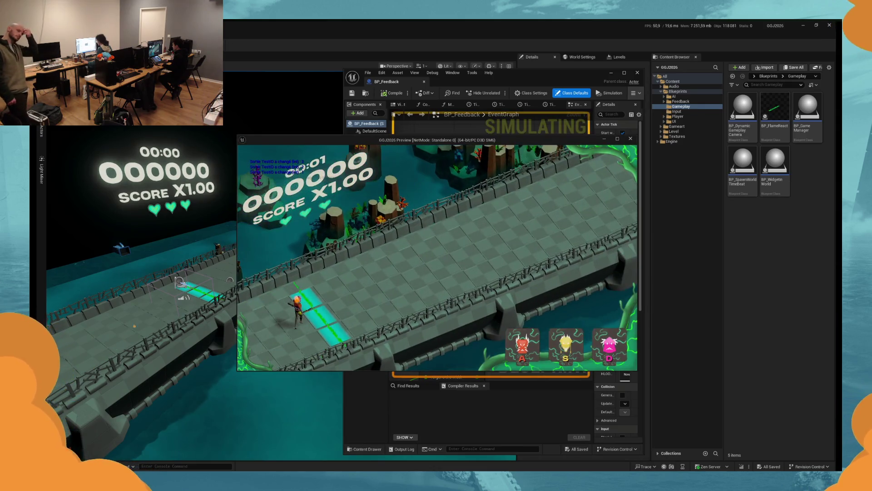
Step: End the running play test of the game with Esc
key("Escape")
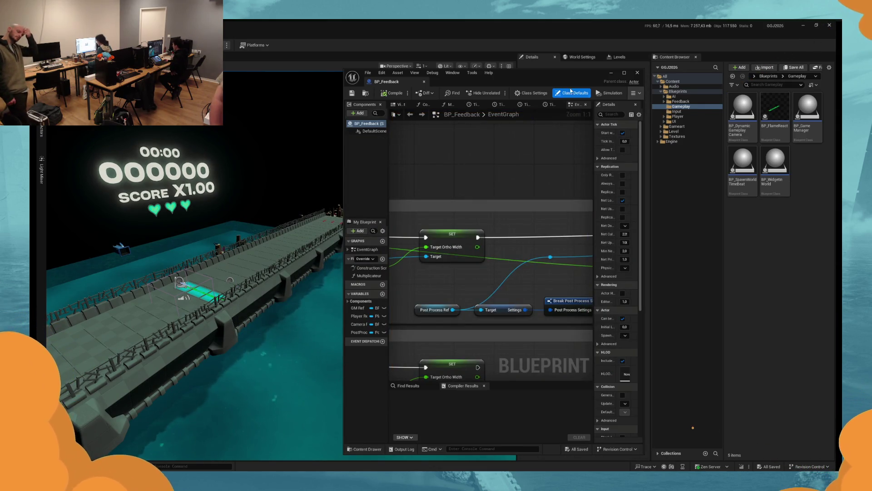
Step: Maximize BP_Feedback, run and stop a bloom play test, then pan the graph to Timeline_0
left_click(624, 73)
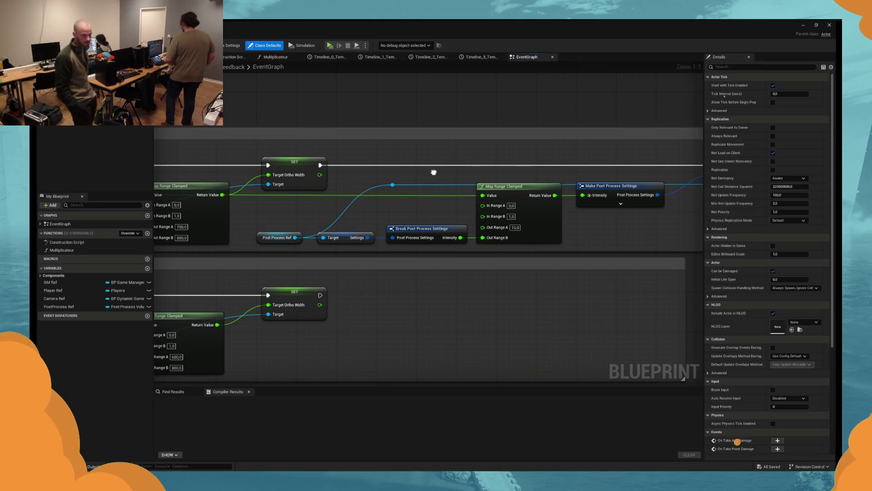
mouse_move(433, 172)
left_mouse_down()
mouse_move(426, 197)
mouse_move(366, 214)
mouse_move(404, 215)
left_mouse_up()
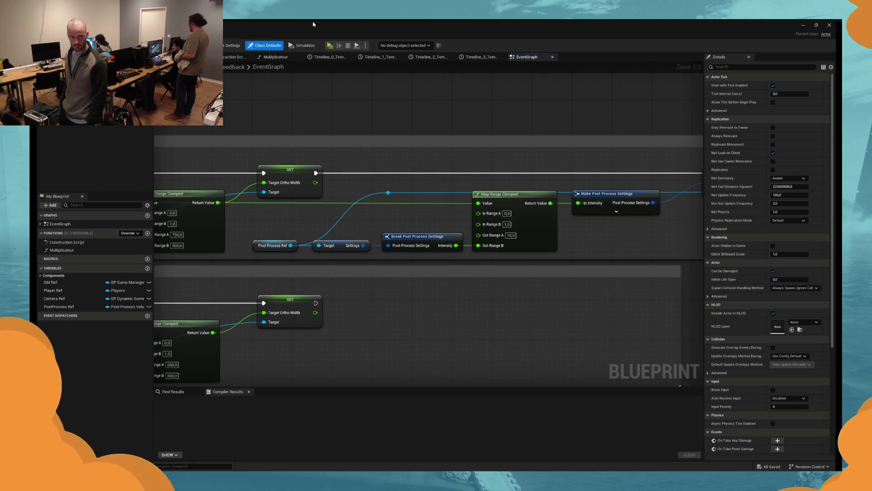
left_click(329, 45)
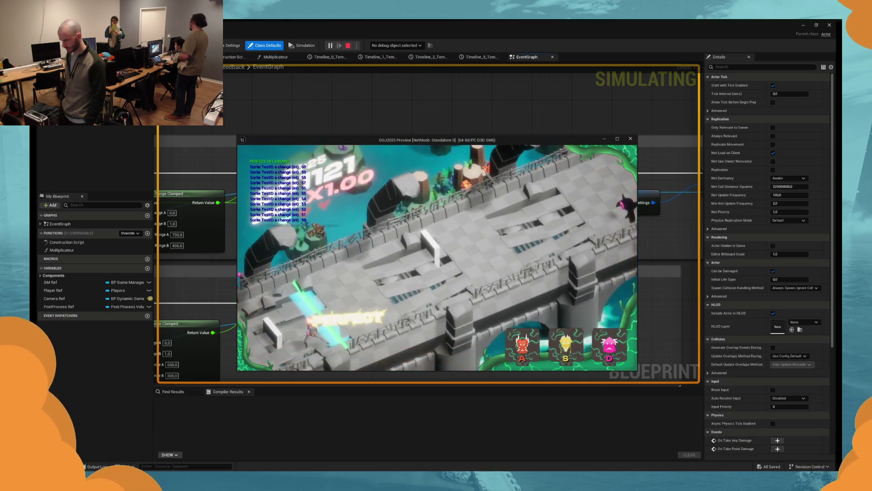
key("Escape")
left_click_drag(413, 232, 371, 244)
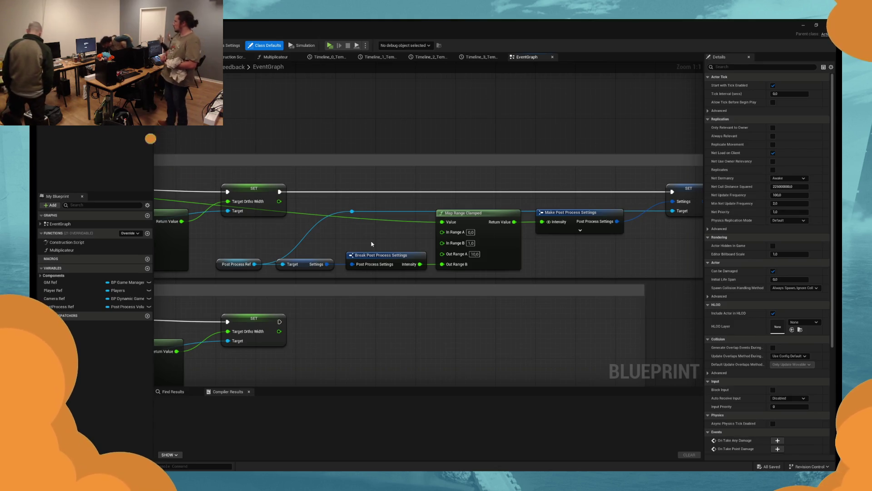
mouse_move(372, 244)
left_mouse_down()
mouse_move(353, 250)
mouse_move(499, 250)
mouse_move(204, 254)
left_mouse_up()
Step: Check Timeline_0's curve keys, then go back to the event graph
double_click(203, 255)
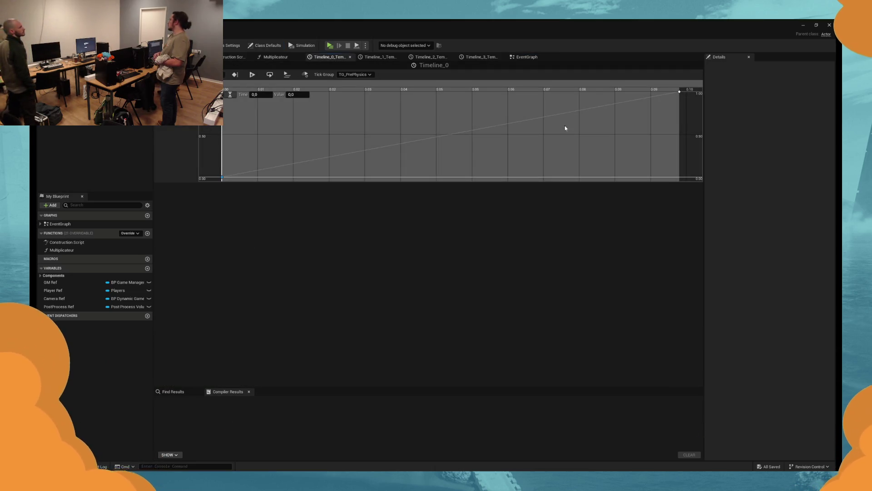
left_click(680, 92)
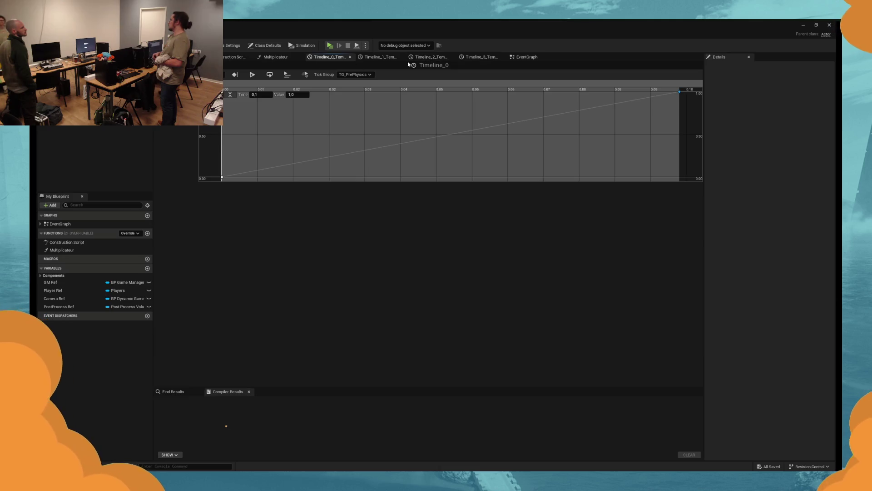
left_click(526, 56)
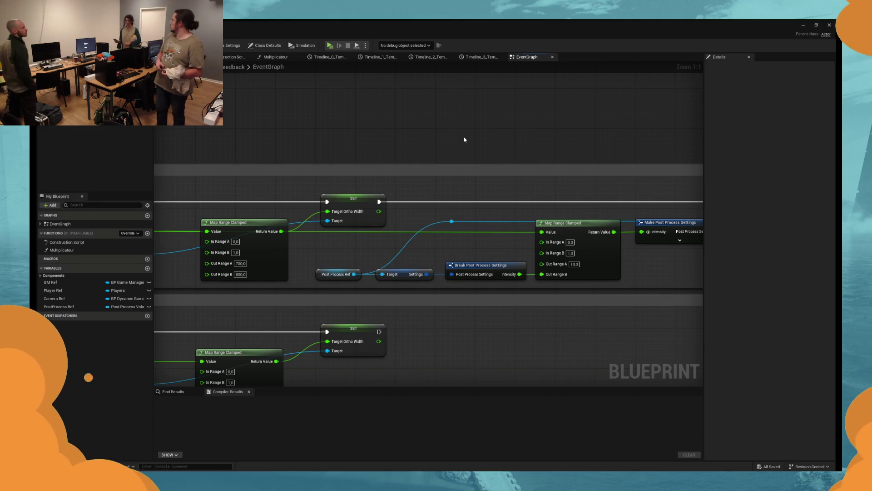
Step: Box-select the Post Process Ref and Break Post Process Settings nodes, then clear the selection
left_click_drag(477, 148, 443, 162)
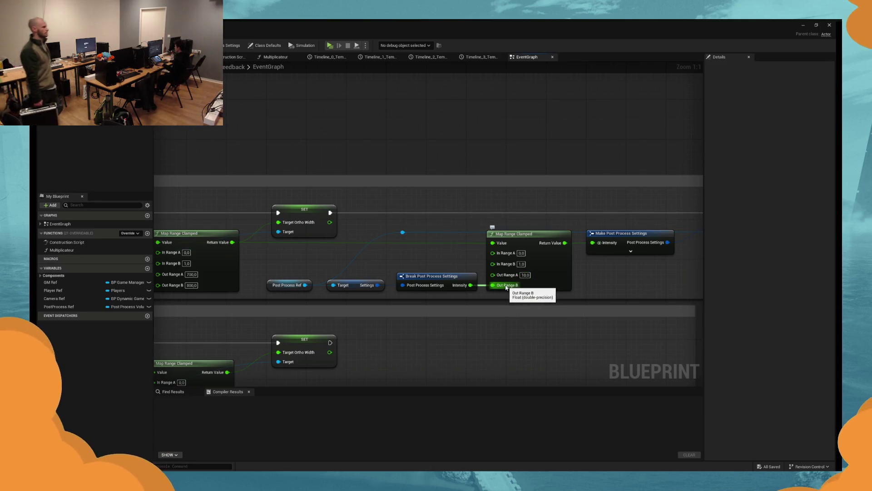
left_click_drag(465, 266, 301, 292)
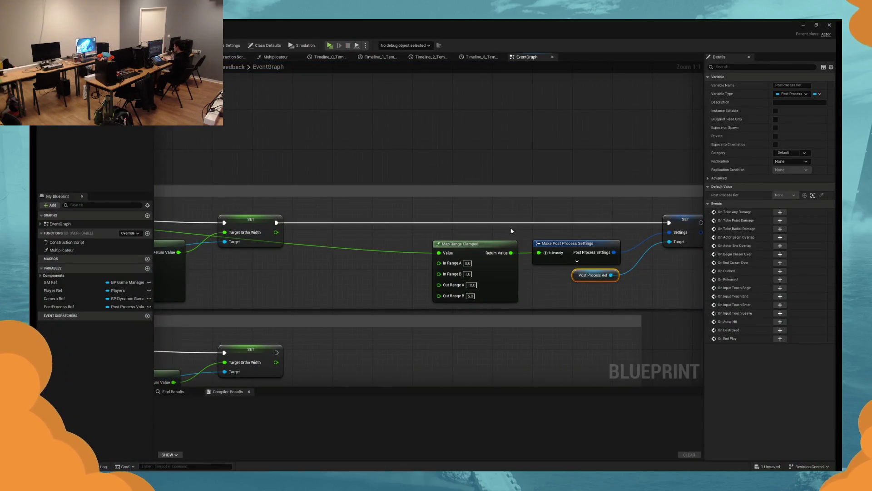
left_click(511, 231)
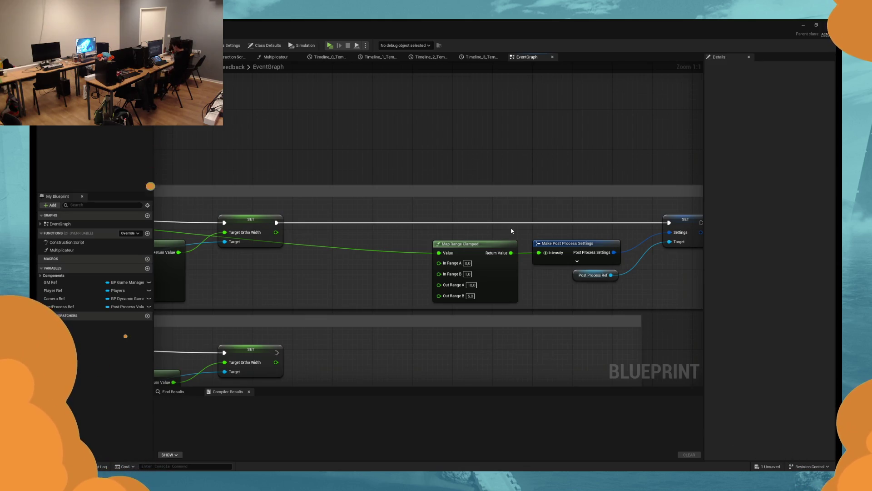
key("super")
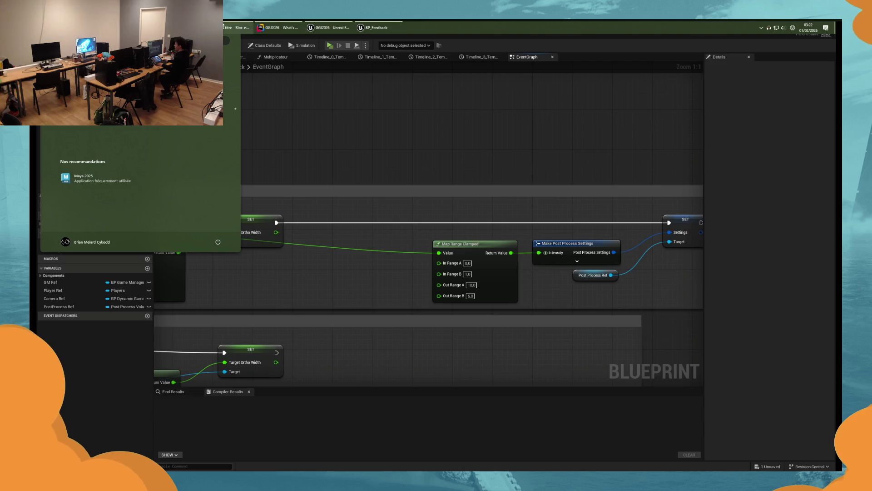
key("alt+Tab")
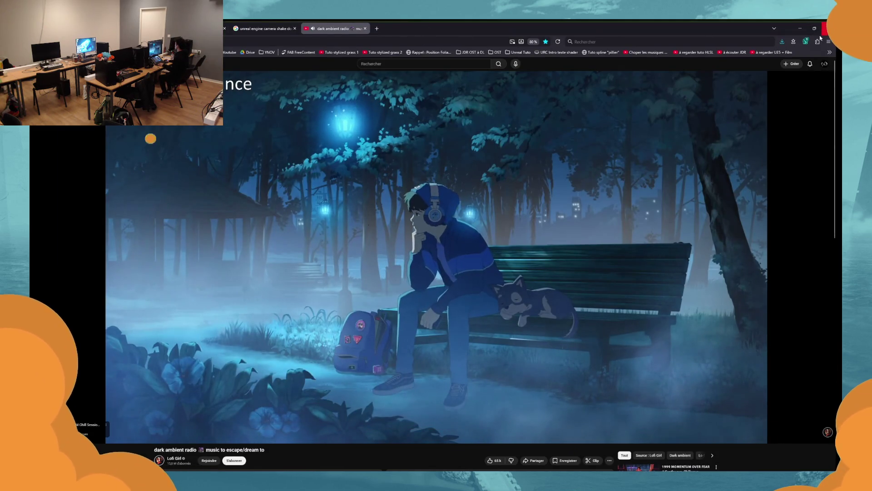
left_click(376, 28)
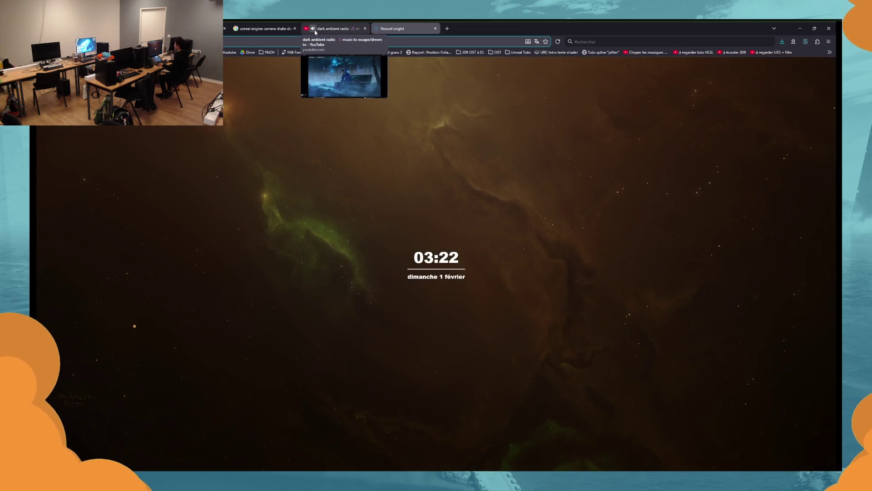
key("super")
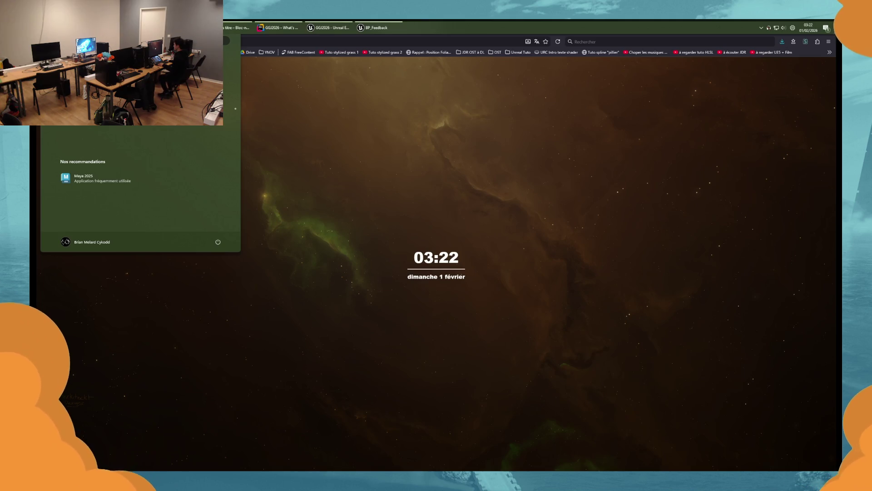
left_click(151, 261)
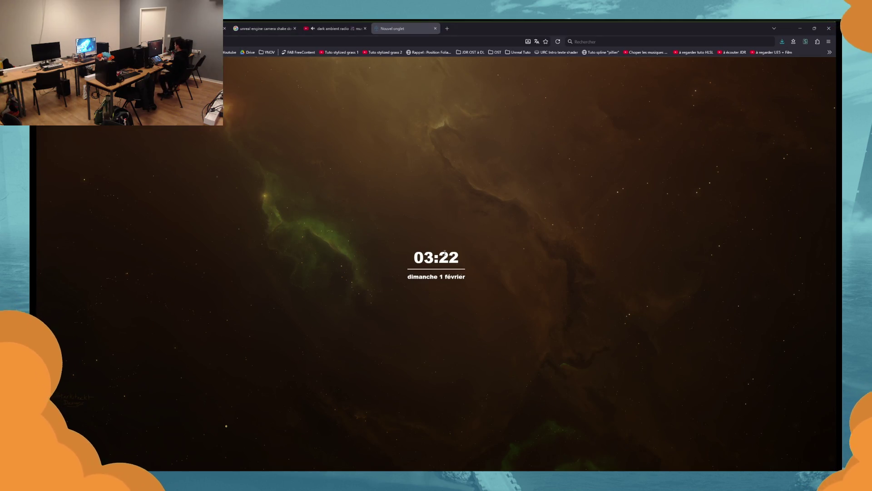
left_click(800, 29)
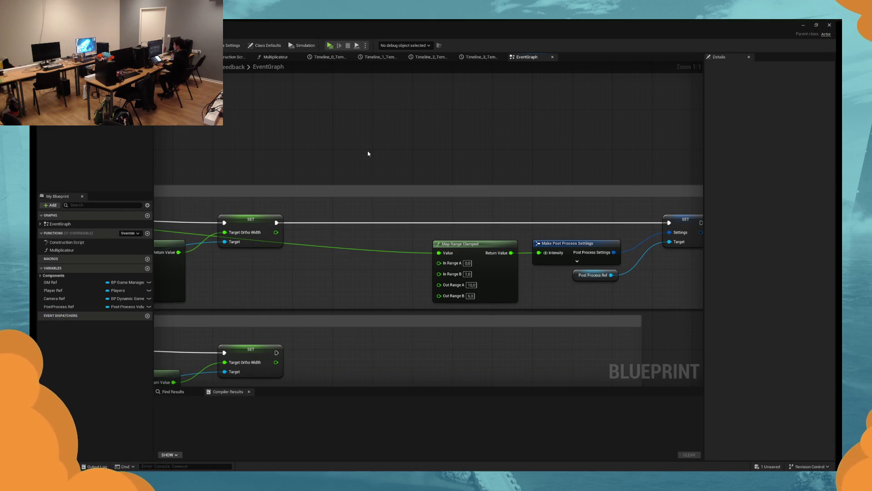
Step: Set Map Range Clamped Out Range B to 1.0, then strike an enemy in the play test
mouse_move(477, 235)
left_mouse_down()
mouse_move(311, 253)
mouse_move(544, 269)
mouse_move(527, 276)
mouse_move(545, 260)
mouse_move(526, 273)
mouse_move(463, 274)
left_mouse_up()
left_click(462, 268)
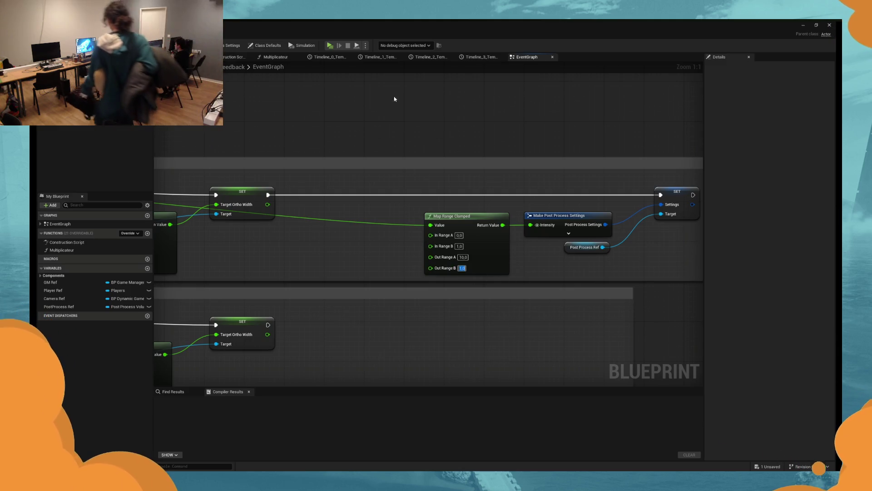
type("1")
key("Return")
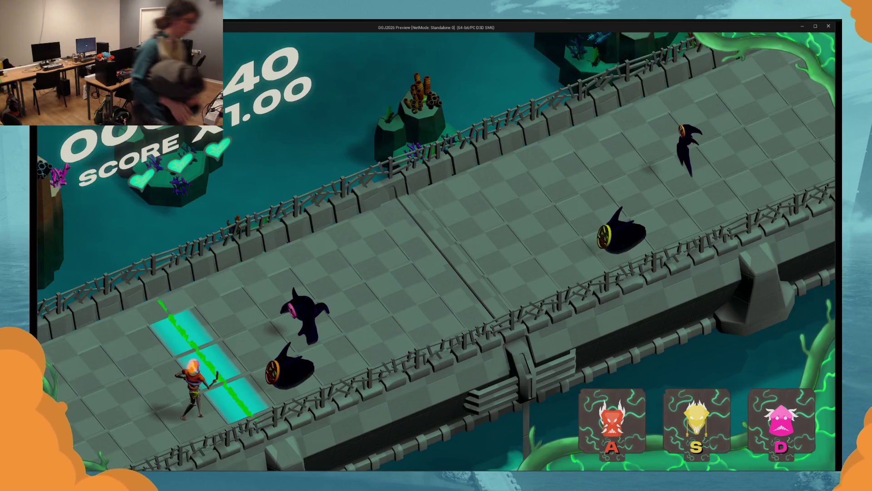
key("s")
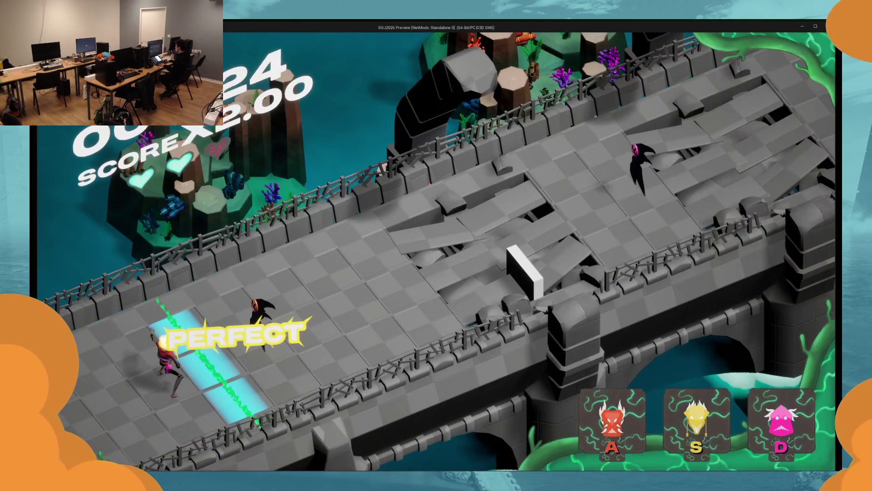
Step: Stop the game, set Out Range B to 0.0, and relaunch the play test
key("Escape")
type("0,0")
key("Return")
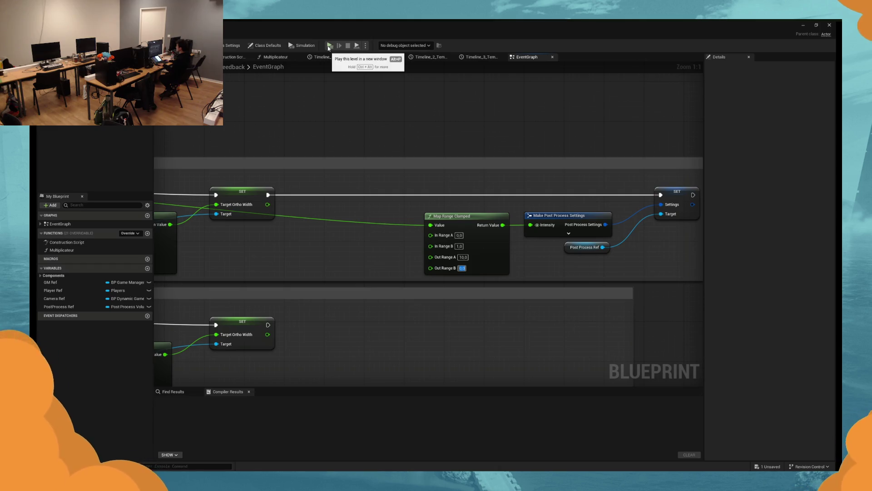
left_click(329, 46)
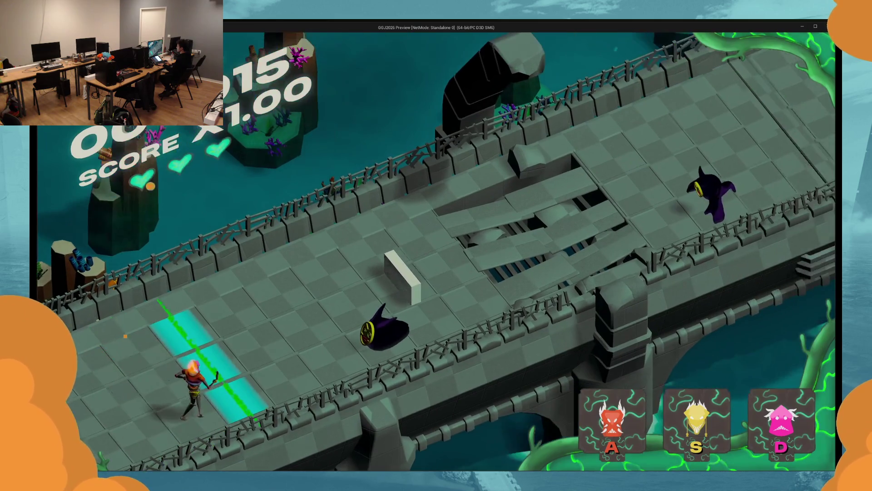
Step: Defeat the incoming masked enemies with the S, D and A strike keys
key("s")
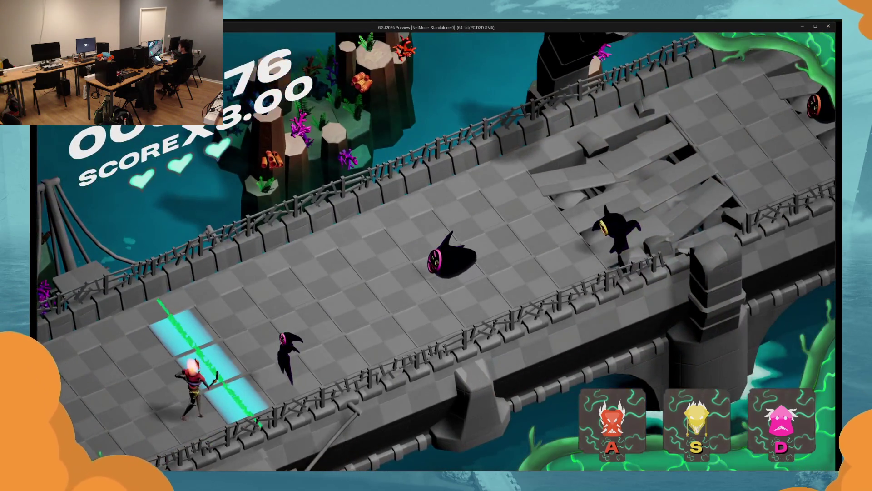
key("d")
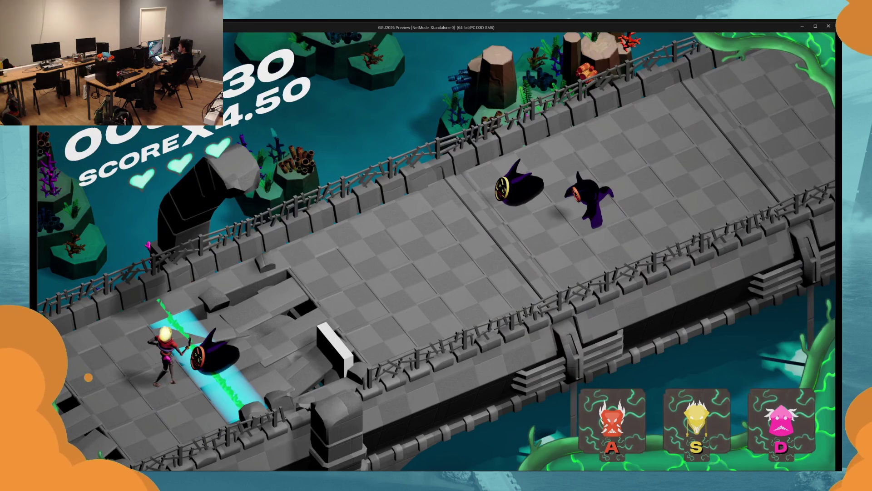
key("a")
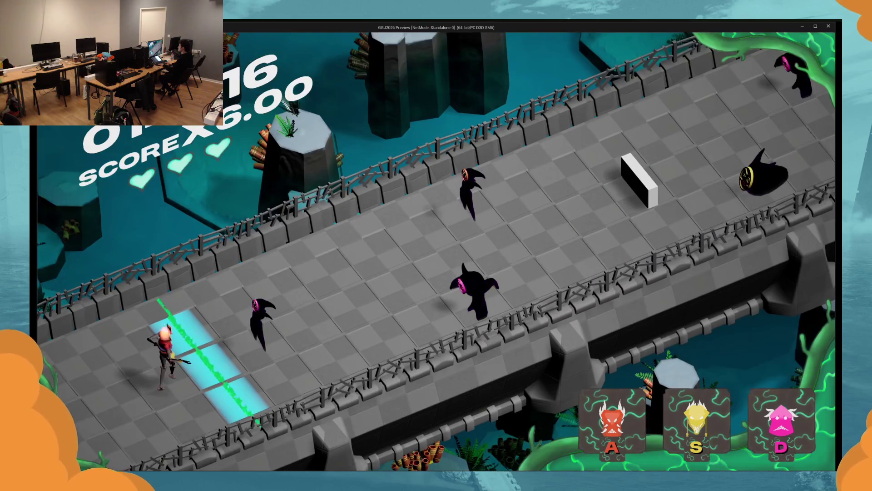
key("d")
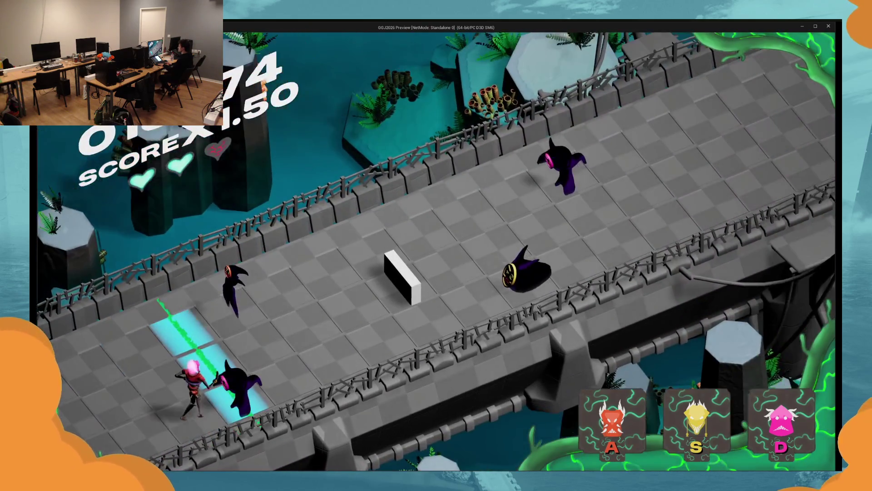
key("d")
key("a")
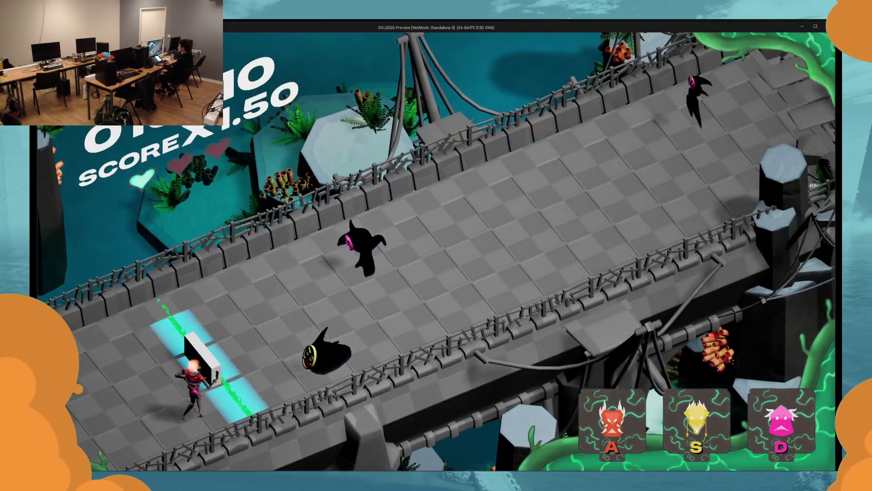
key("s")
key("d")
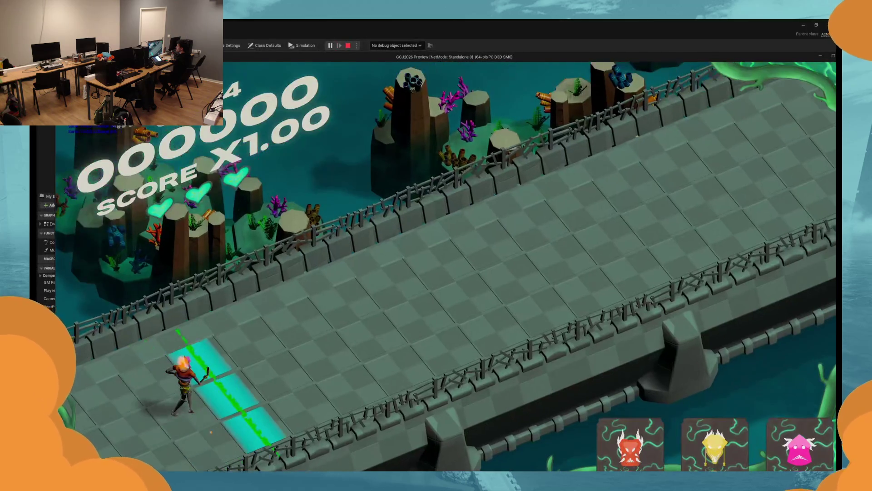
Step: Move the game window over the graph, then stop the play test
left_click_drag(30, 20, 397, 287)
mouse_move(585, 288)
left_mouse_down()
mouse_move(363, 68)
mouse_move(347, 122)
mouse_move(382, 127)
mouse_move(381, 193)
left_mouse_up()
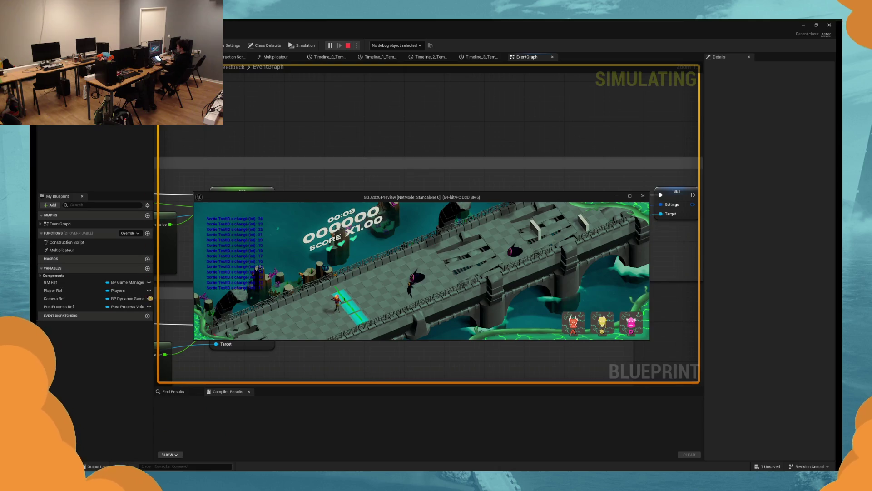
key("Escape")
left_click(333, 47)
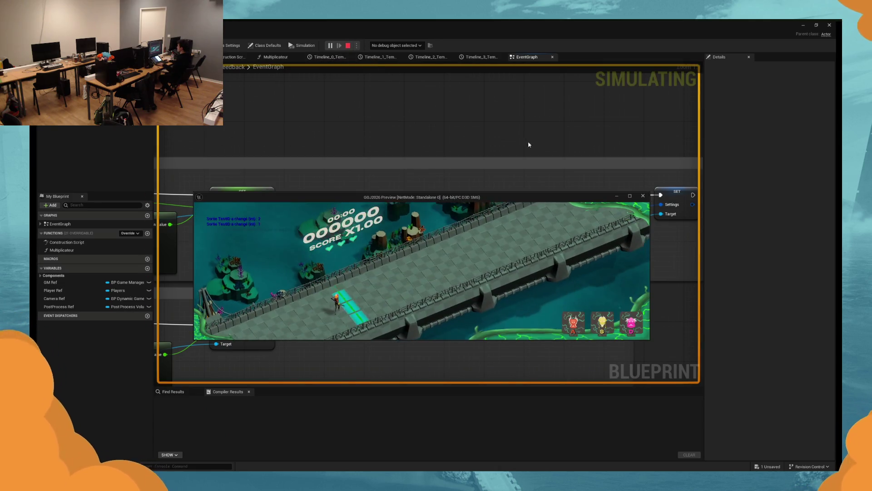
left_click(360, 45)
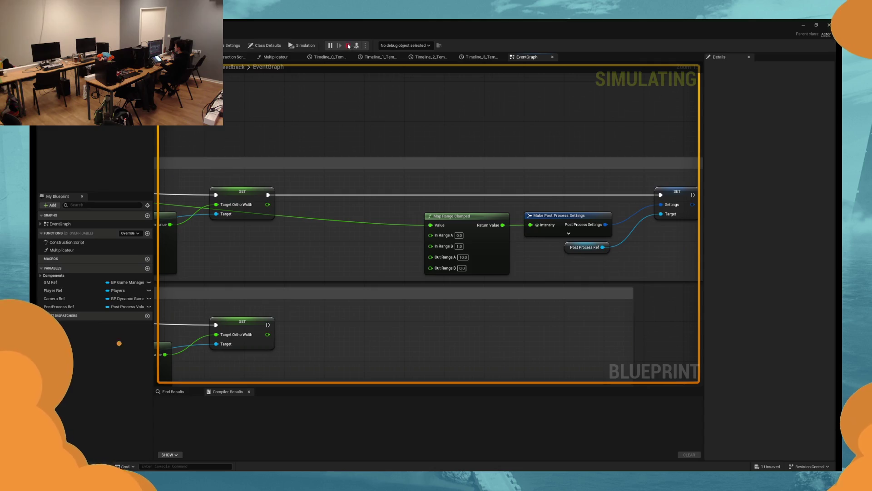
Step: Open Advanced Settings from the Play options menu and minimize the Blueprint editor
left_click(365, 45)
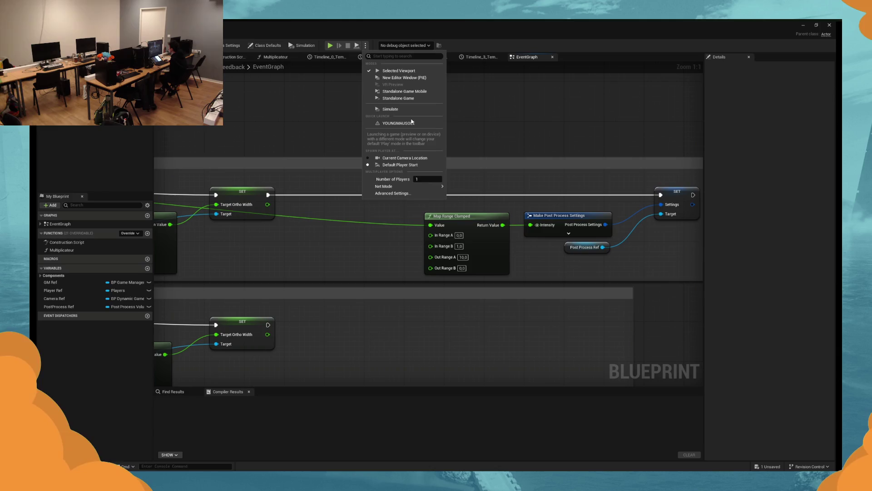
left_click(395, 159)
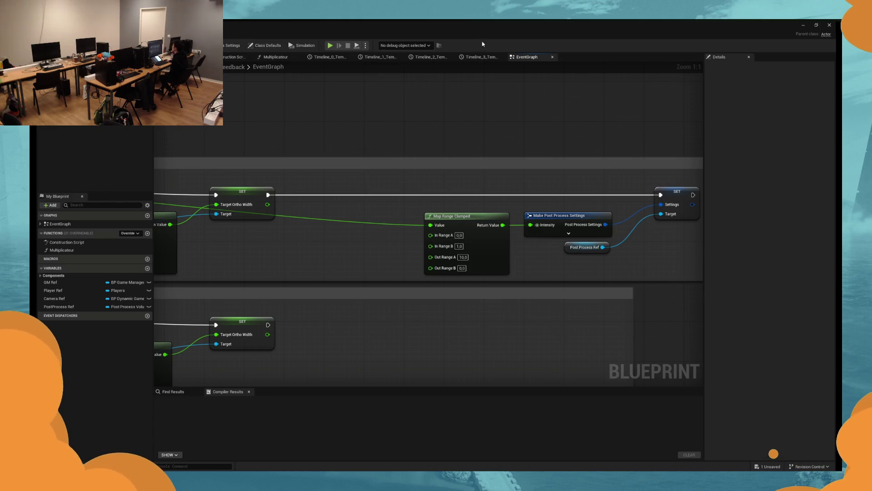
left_click(804, 26)
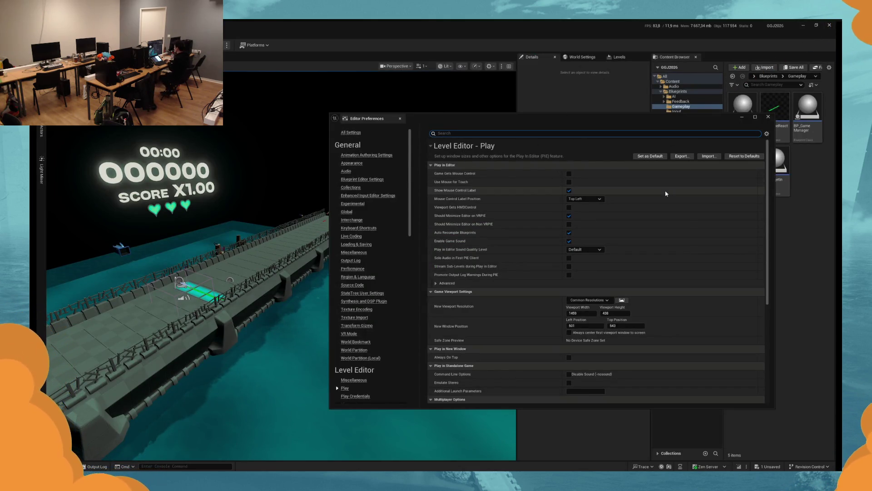
Step: Set the new-window viewport size to 1920 × 1080
left_click(579, 313)
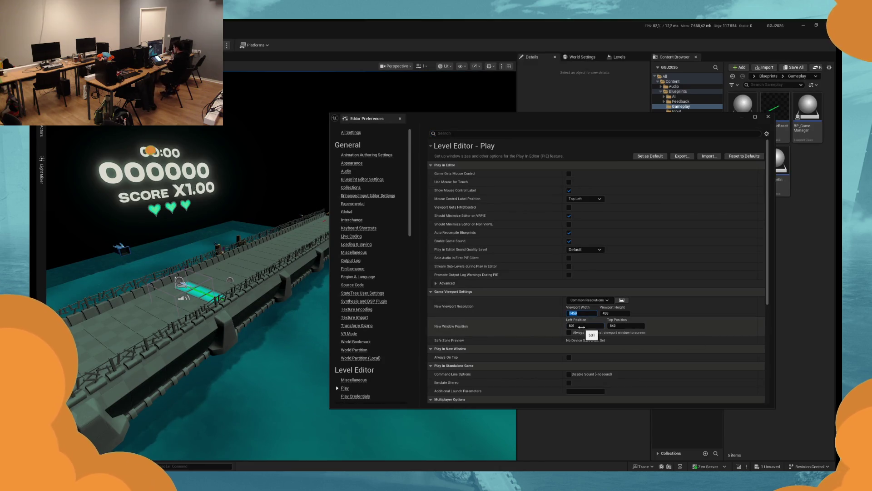
type("19")
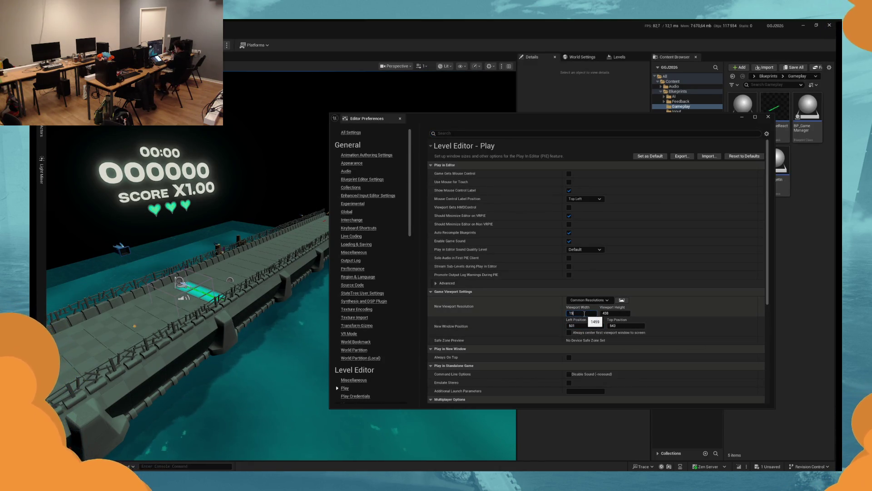
type("20")
left_click(613, 313)
type("1")
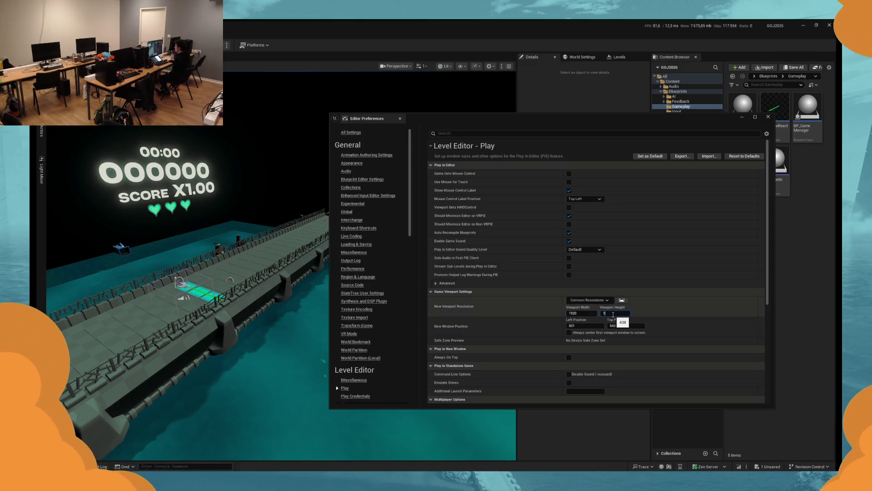
type("080")
Step: Test the game in a New Editor Window, close it, and return to BP_Feedback's graph
left_click(227, 45)
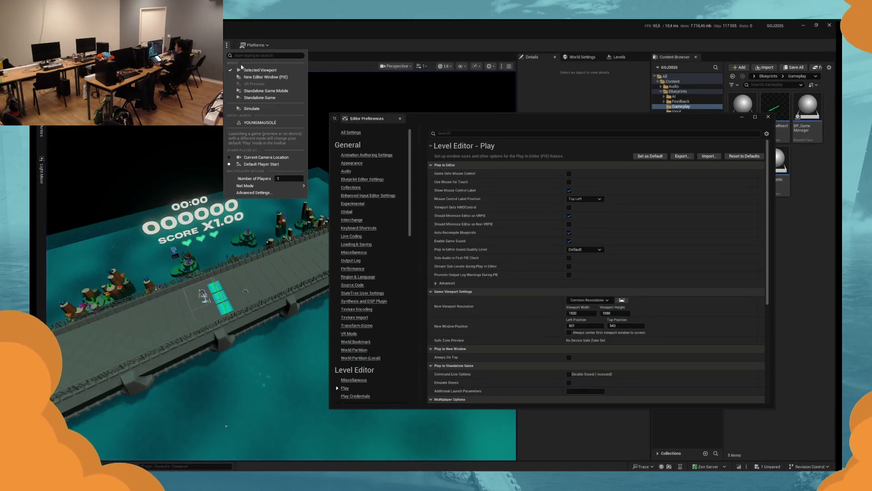
left_click(255, 77)
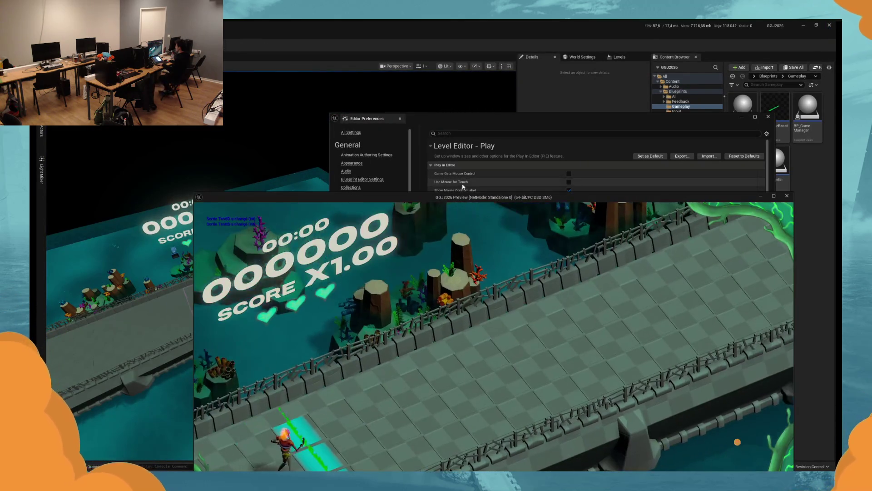
mouse_move(460, 198)
left_mouse_down()
mouse_move(366, 85)
mouse_move(381, 92)
left_mouse_up()
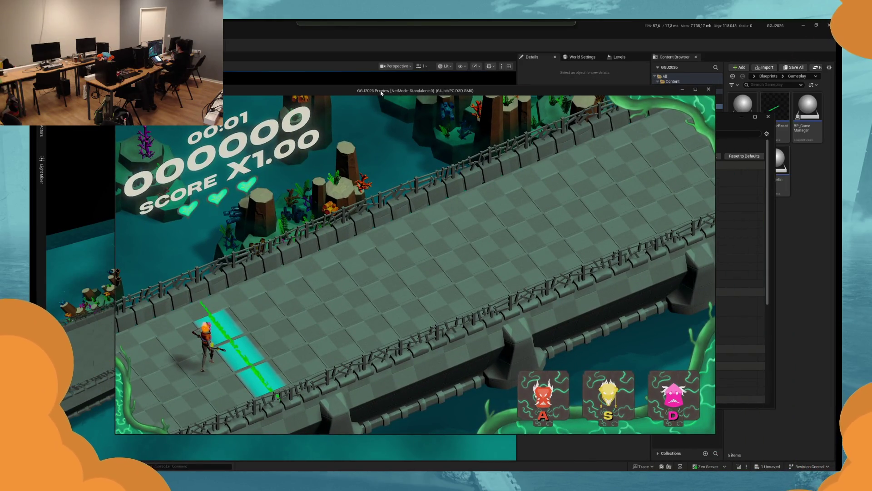
key("Escape")
key("super")
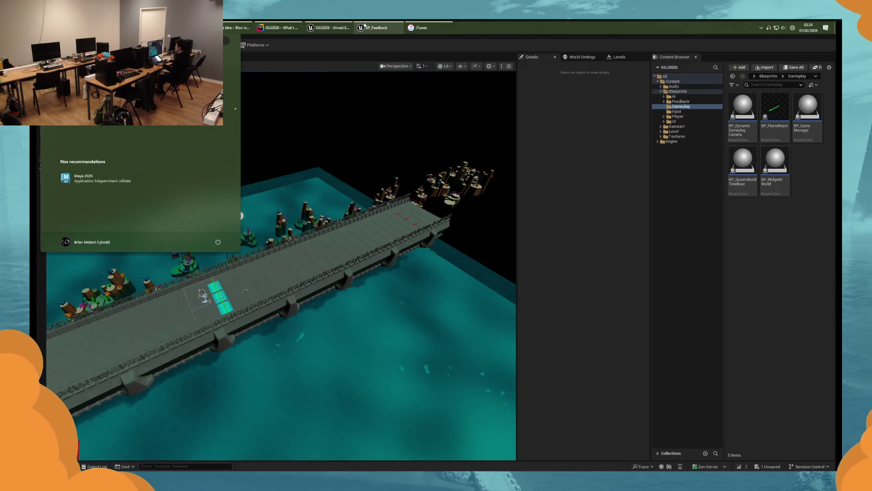
left_click(370, 27)
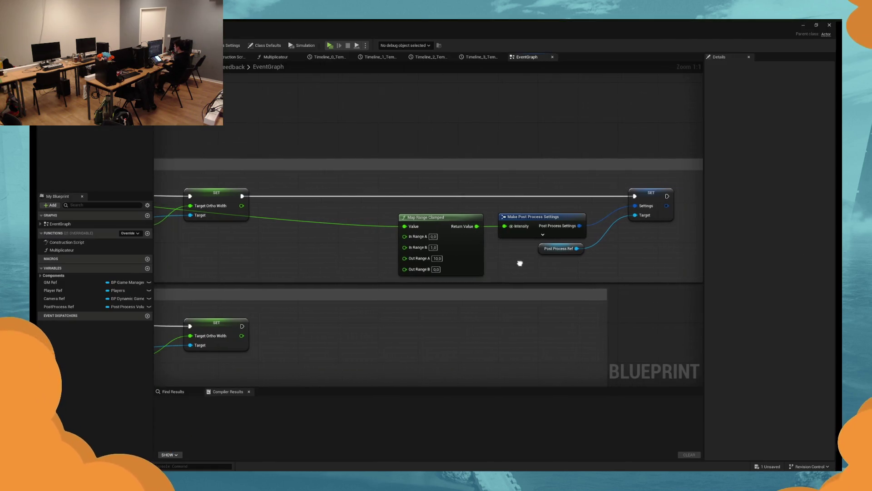
Step: Set Map Range Clamped's Out Range B to 5
left_click_drag(524, 263, 518, 263)
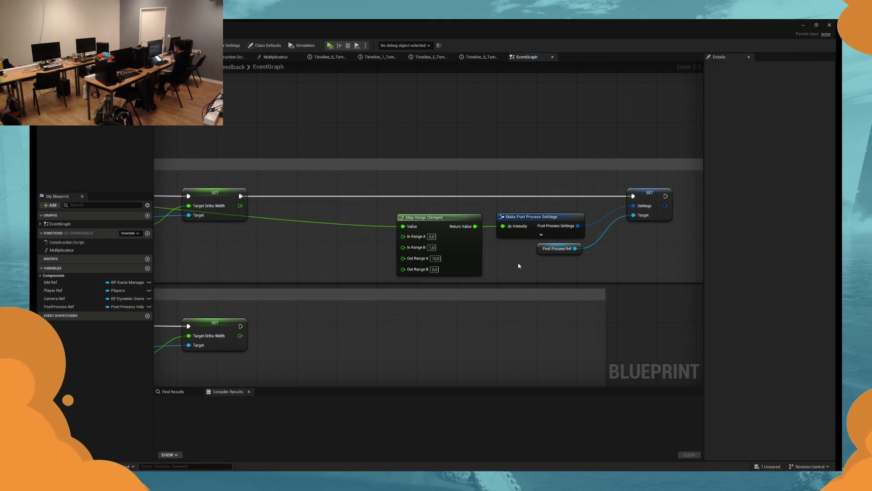
mouse_move(519, 265)
left_mouse_down()
mouse_move(493, 267)
mouse_move(490, 278)
left_mouse_up()
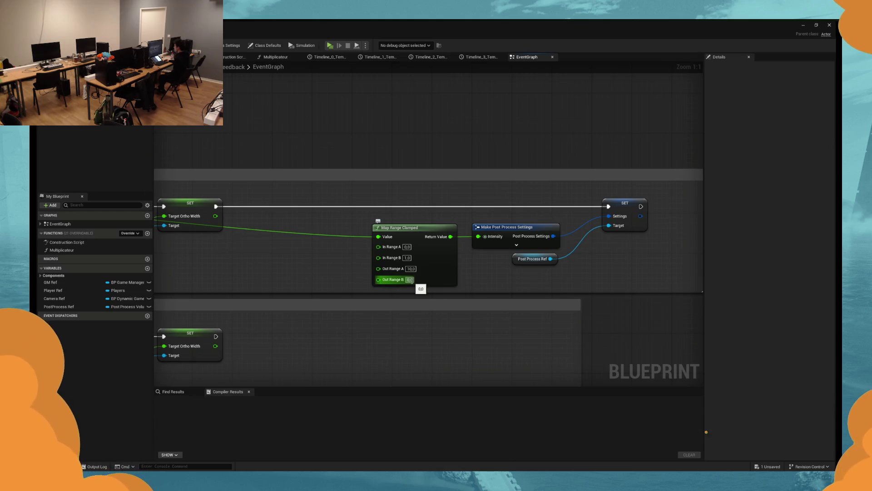
left_click_drag(304, 257, 497, 255)
left_click(496, 248)
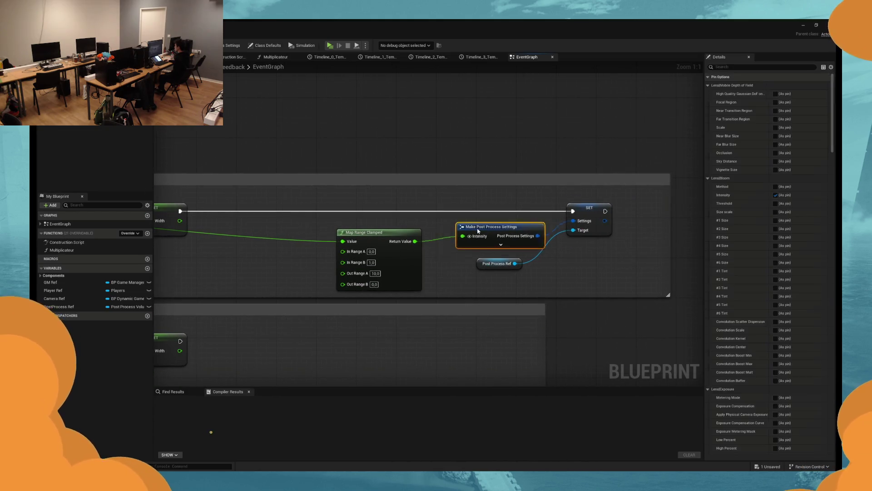
left_click(374, 284)
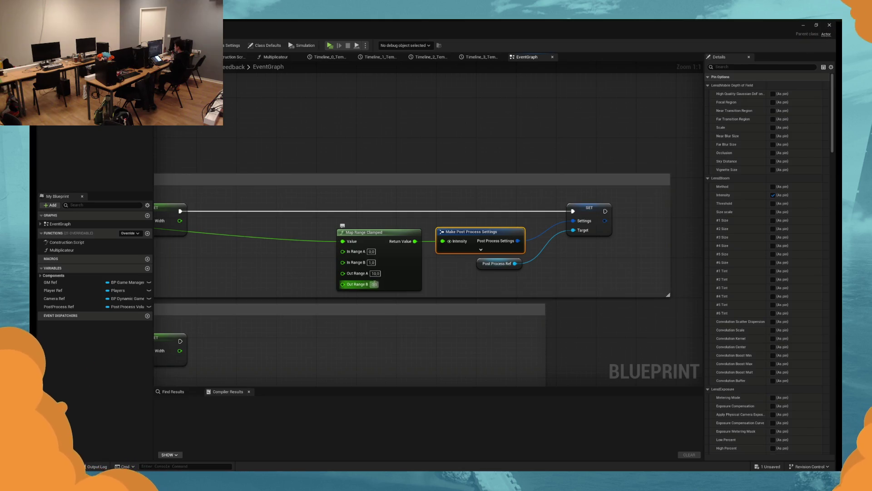
type("5")
key("Return")
Step: Move Map Range Clamped and Make Post Process Settings further left in the graph
mouse_move(463, 264)
left_mouse_down()
mouse_move(410, 276)
mouse_move(525, 277)
mouse_move(343, 283)
left_mouse_up()
left_click(432, 244)
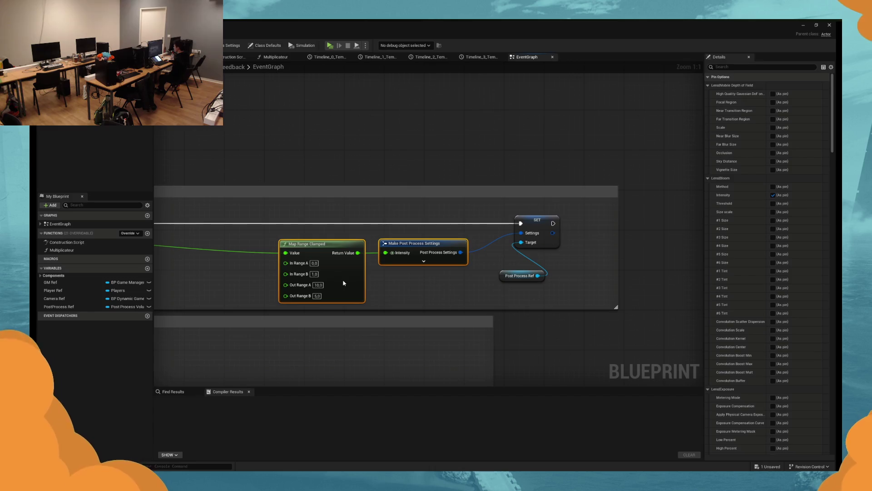
left_click_drag(343, 283, 233, 283)
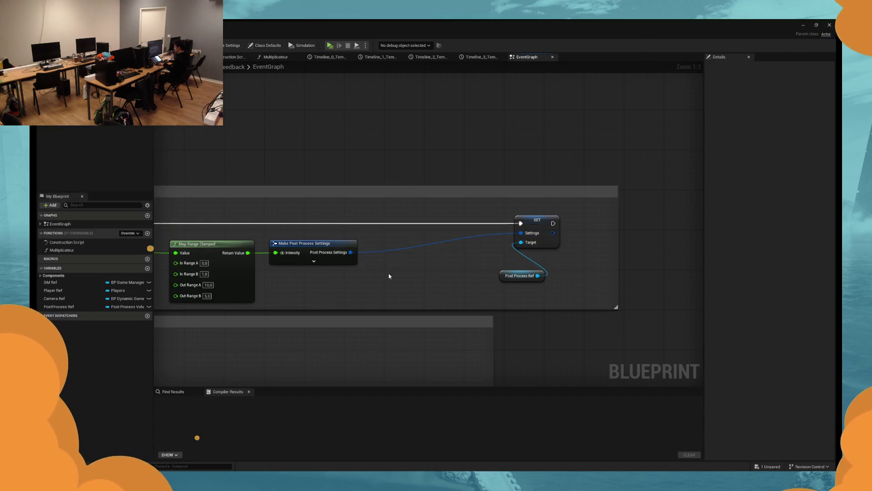
key("super")
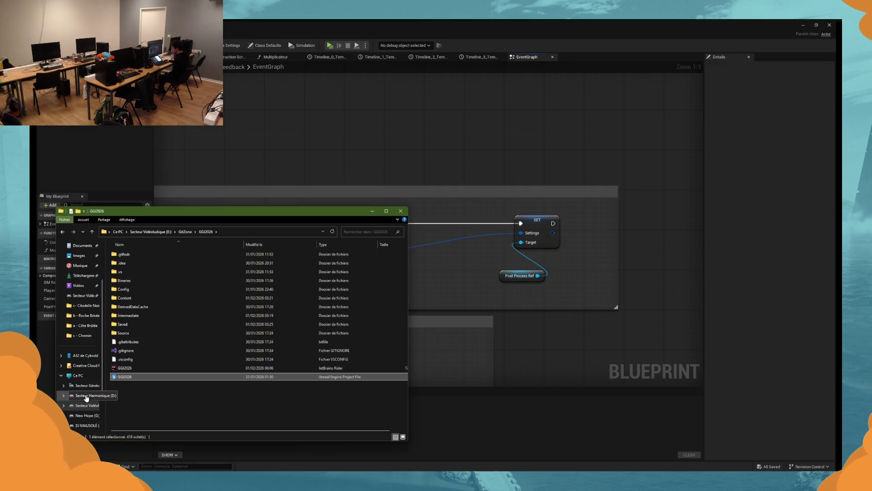
Step: Browse to E:\GitZone\Unarium-Project\UnariumProject and launch SolariumRacing.uproject
left_click(95, 387)
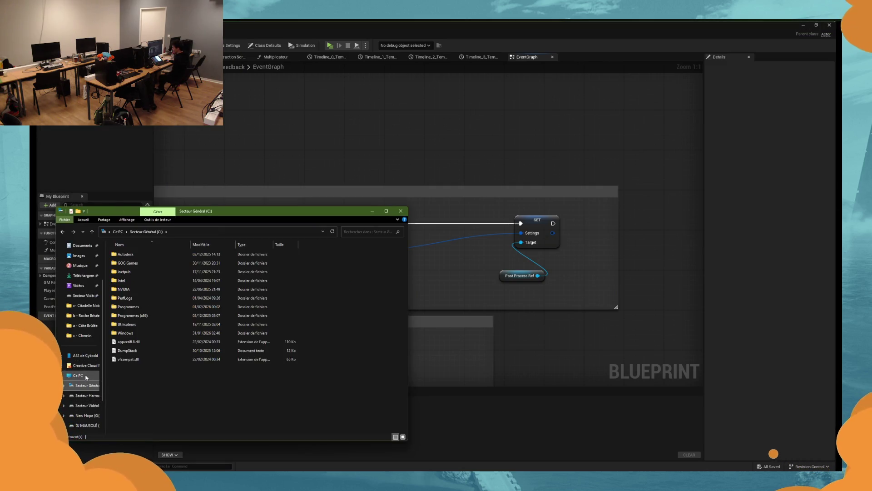
left_click(86, 405)
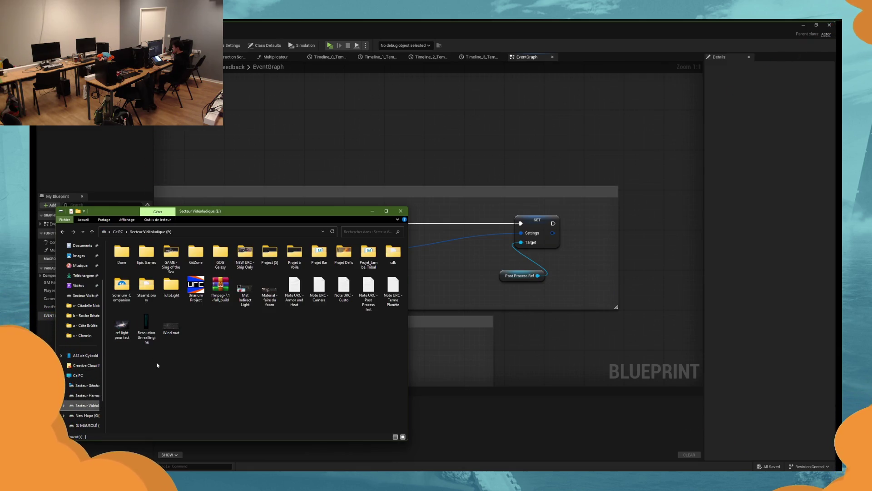
double_click(196, 286)
double_click(221, 259)
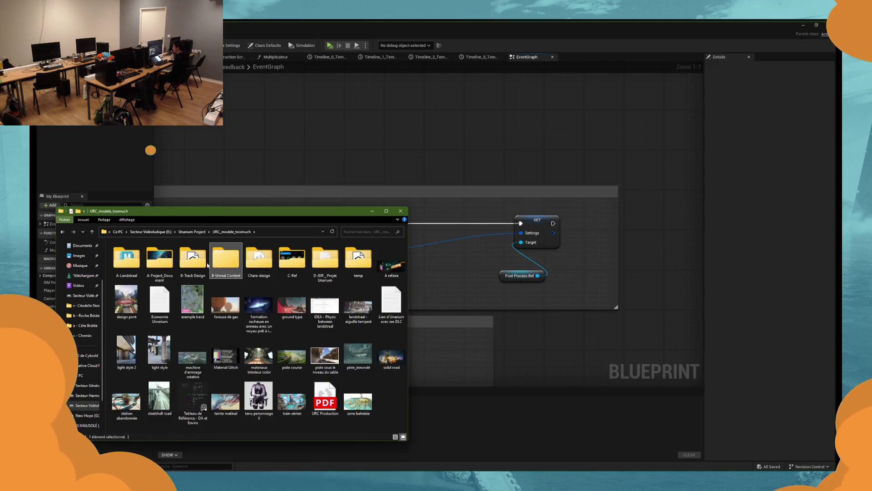
key("alt+Up")
key("alt+Up")
double_click(203, 259)
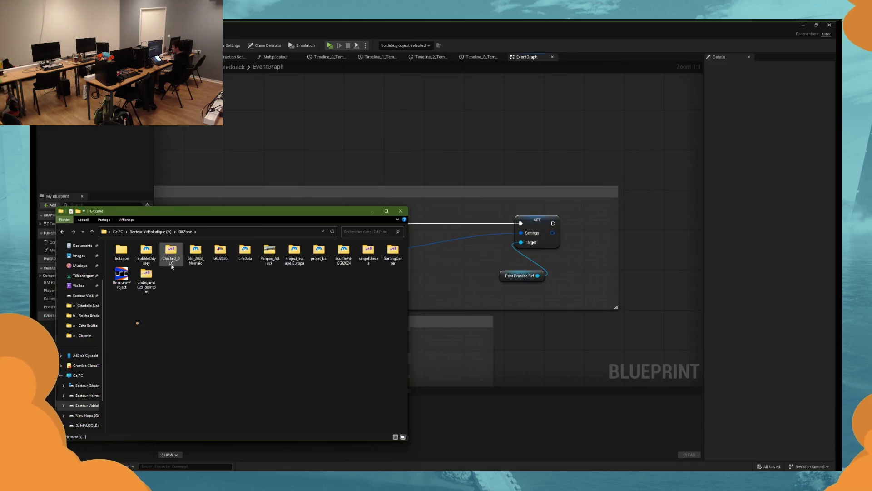
double_click(121, 278)
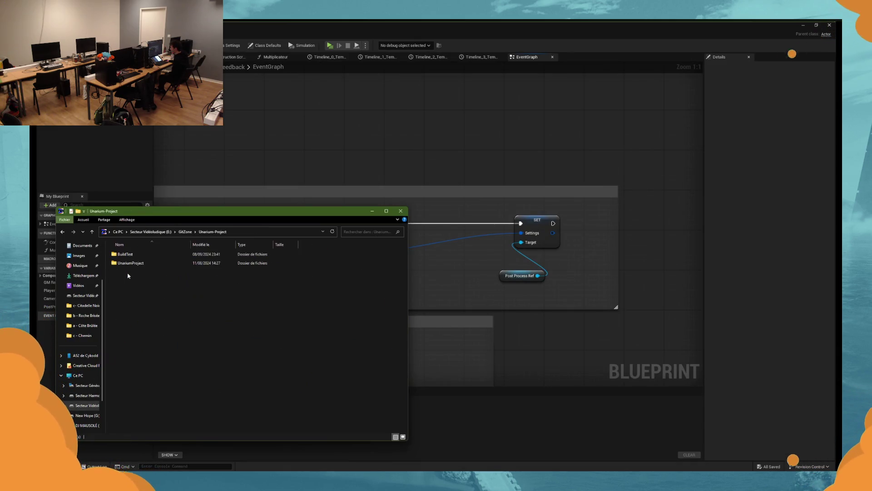
double_click(149, 263)
double_click(156, 332)
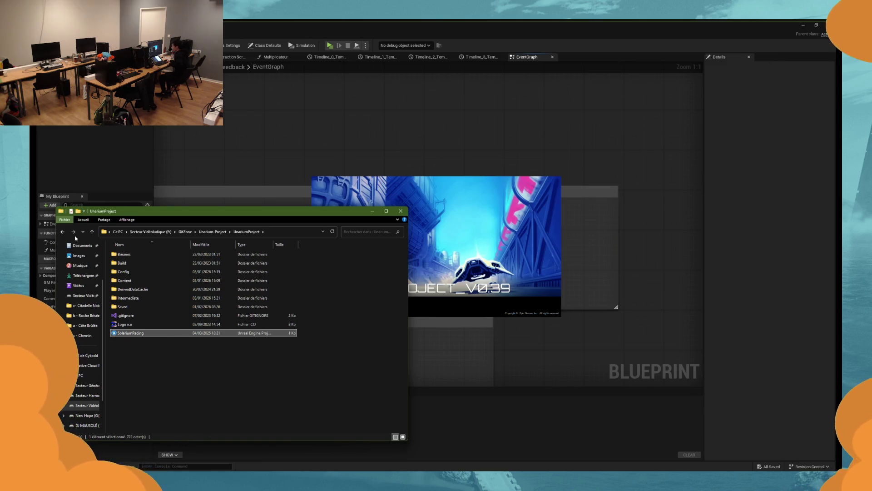
Step: Go back through the browsed folders to GGJ2026, minimise Explorer and return to the Blueprint
left_click(62, 233)
left_click(63, 232)
left_click(62, 232)
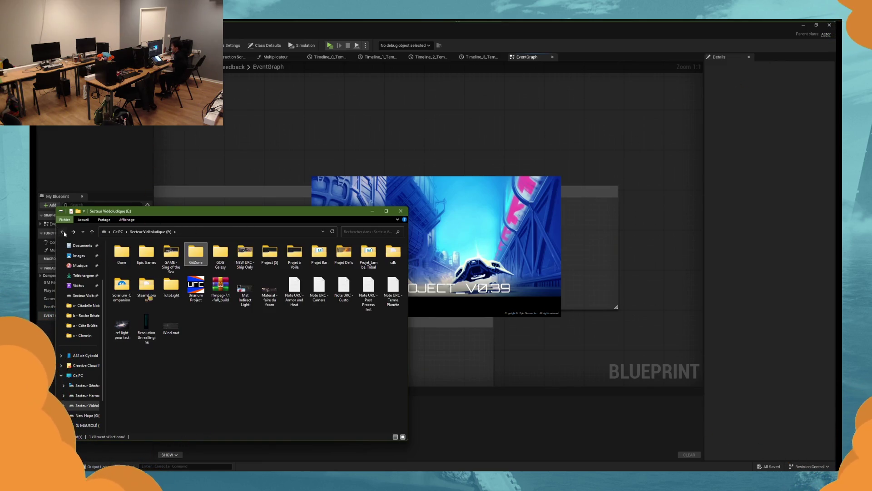
left_click(62, 232)
left_click(62, 232)
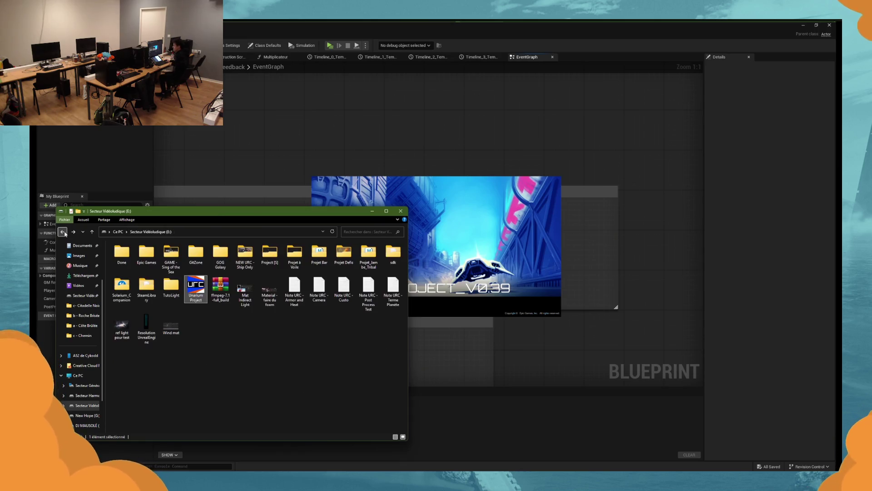
left_click(63, 232)
left_click(62, 232)
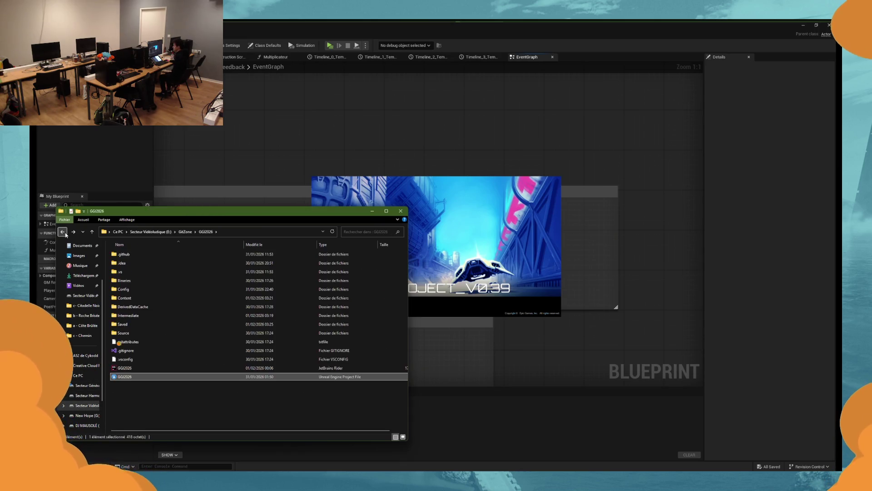
left_click(372, 211)
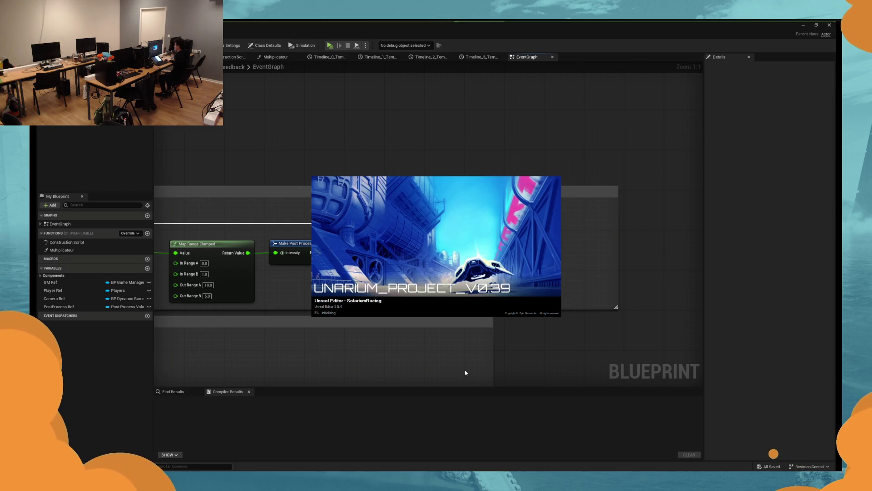
left_click(406, 309)
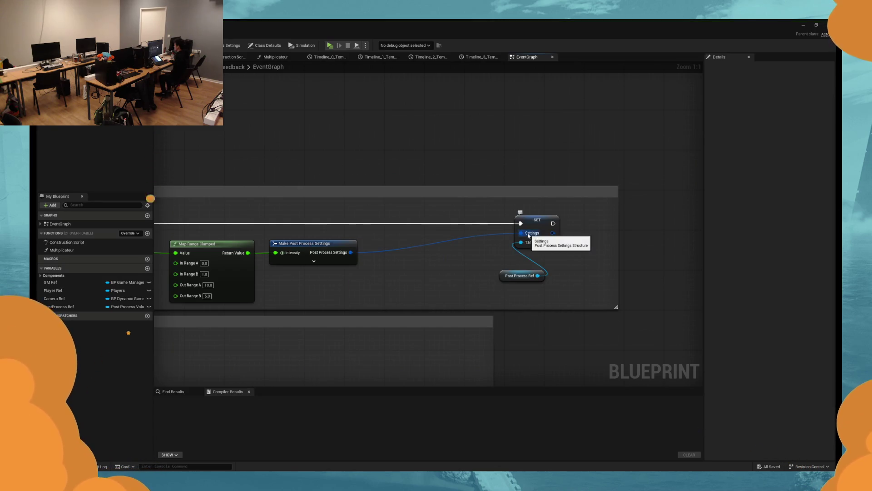
left_click(512, 283)
left_click_drag(511, 283, 505, 283)
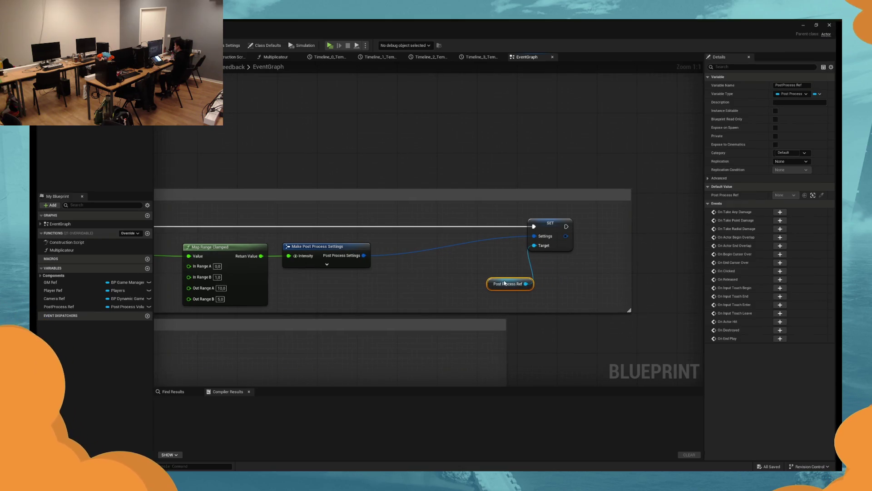
left_click(487, 271)
left_click_drag(593, 105, 627, 112)
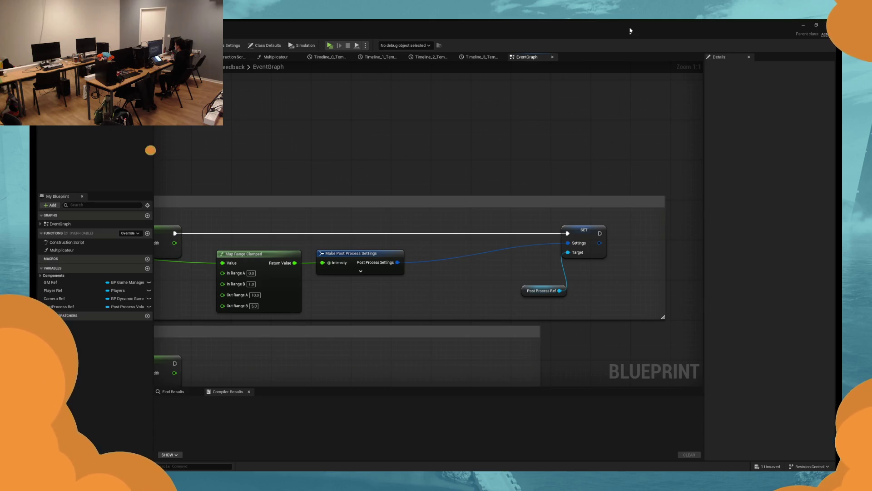
scroll(391, 139, "down", 5)
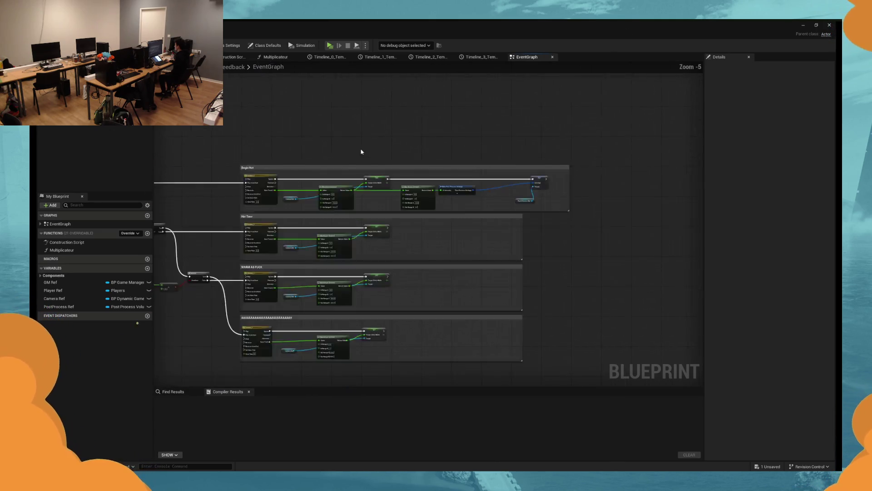
scroll(367, 163, "up", 5)
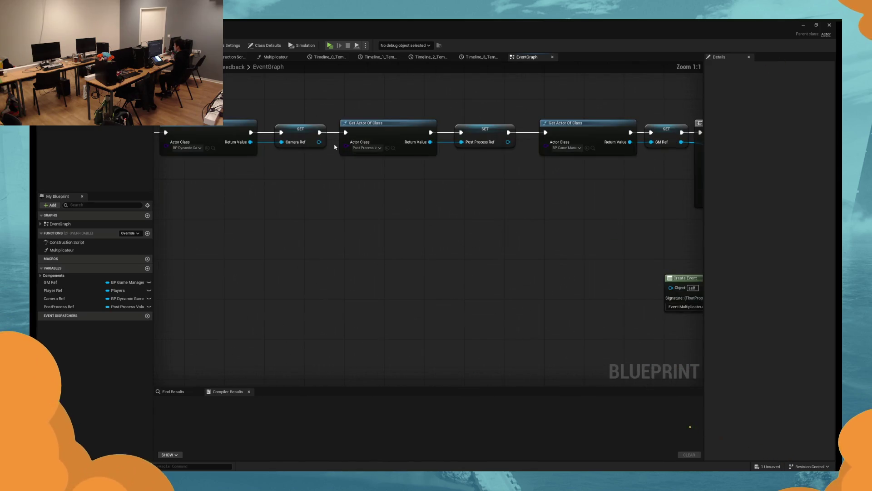
left_click_drag(508, 132, 523, 219)
type("print")
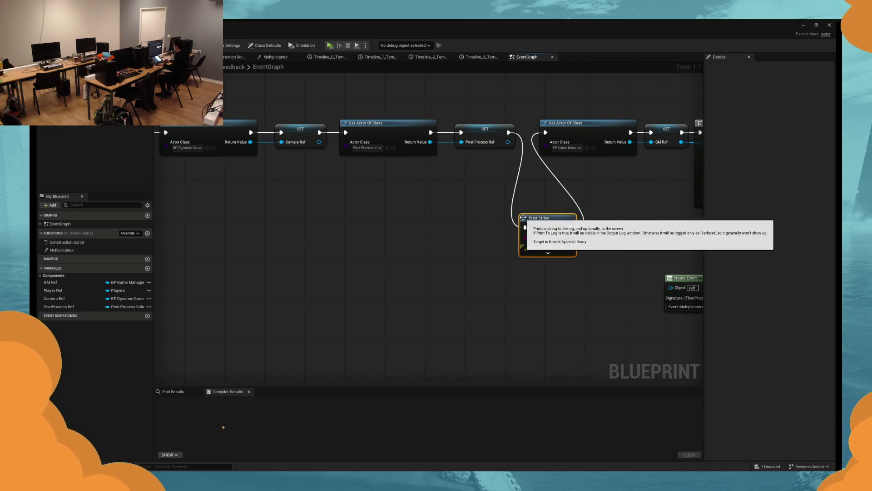
key("Return")
left_click_drag(502, 169, 508, 142)
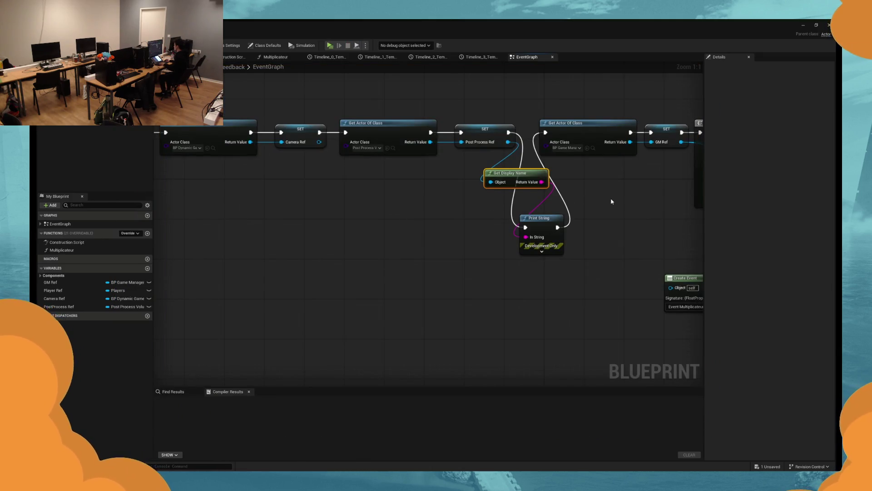
left_click_drag(596, 190, 498, 252)
key("Delete")
left_click(545, 175)
key("Delete")
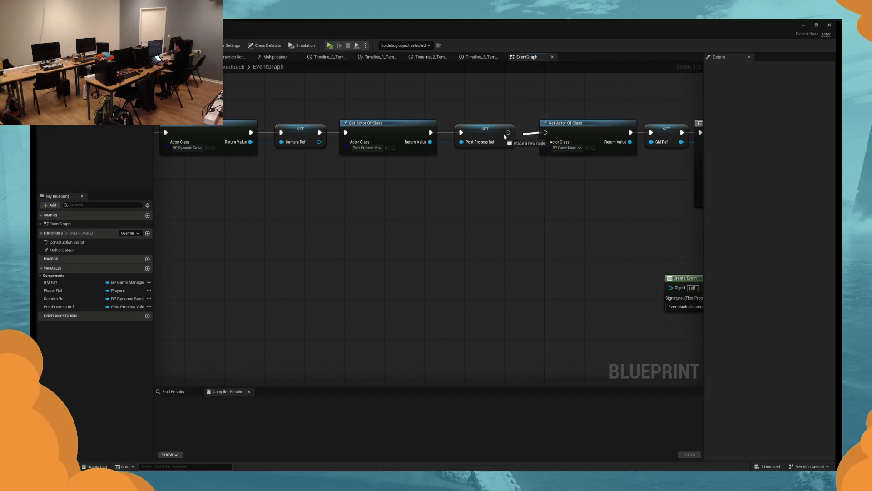
scroll(498, 198, "down", 5)
scroll(498, 199, "up", 4)
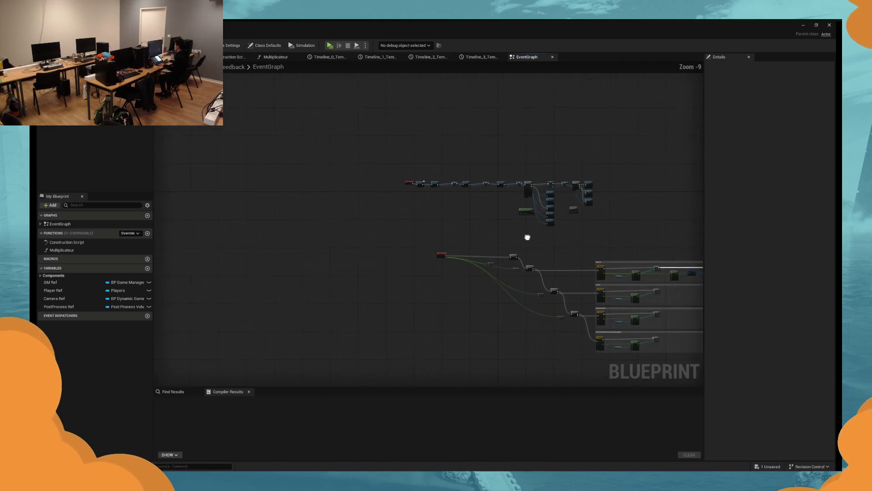
mouse_move(517, 202)
left_mouse_down()
mouse_move(418, 217)
mouse_move(559, 265)
mouse_move(543, 260)
left_mouse_up()
scroll(419, 217, "down", 5)
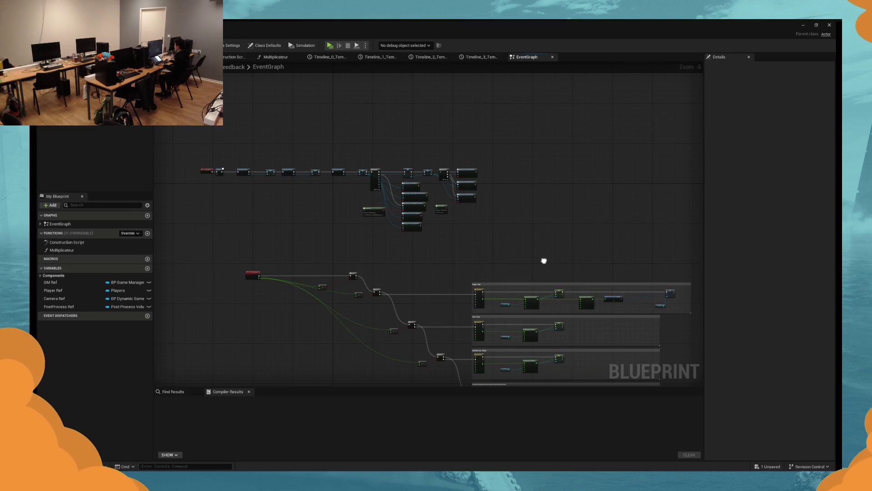
scroll(544, 260, "up", 5)
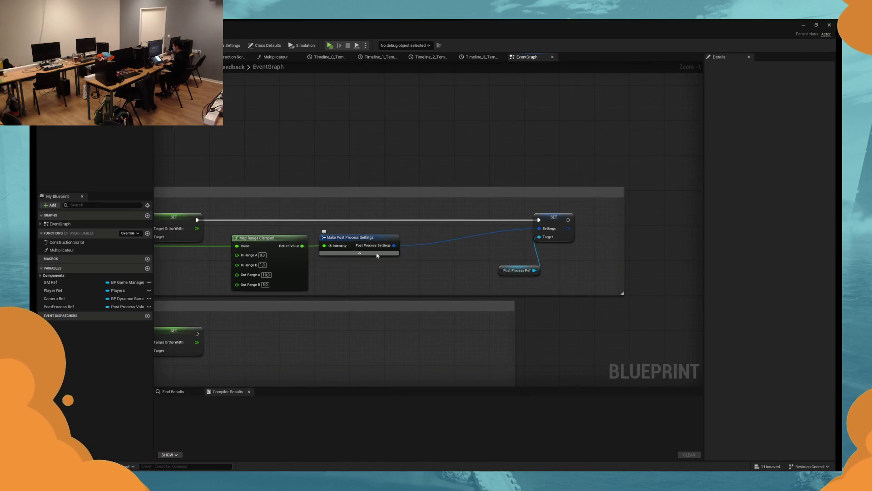
Step: Inspect the SET node's Camera settings and abandon a 'brea' node search from Map Range Clamped
left_click(361, 242)
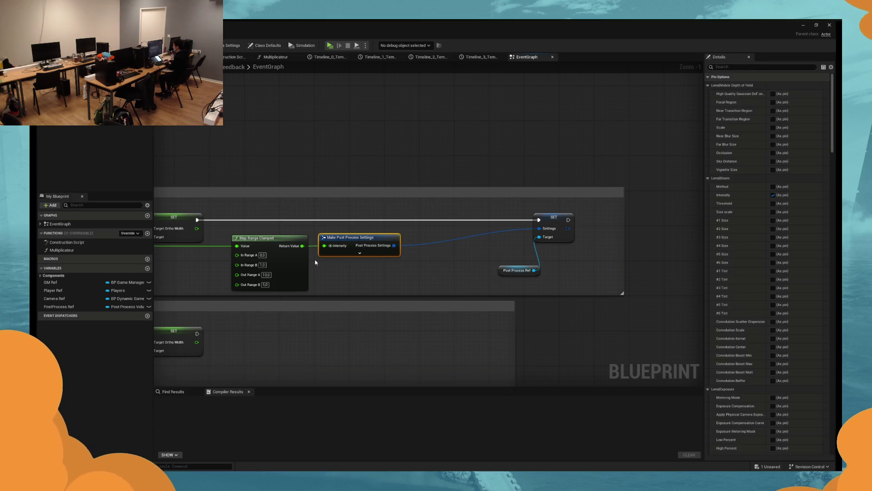
left_click(554, 218)
left_click(708, 128)
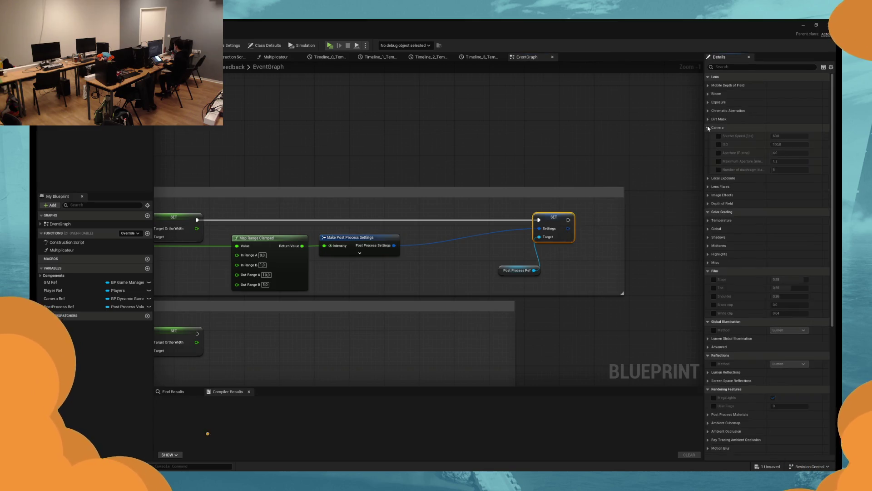
left_click(708, 127)
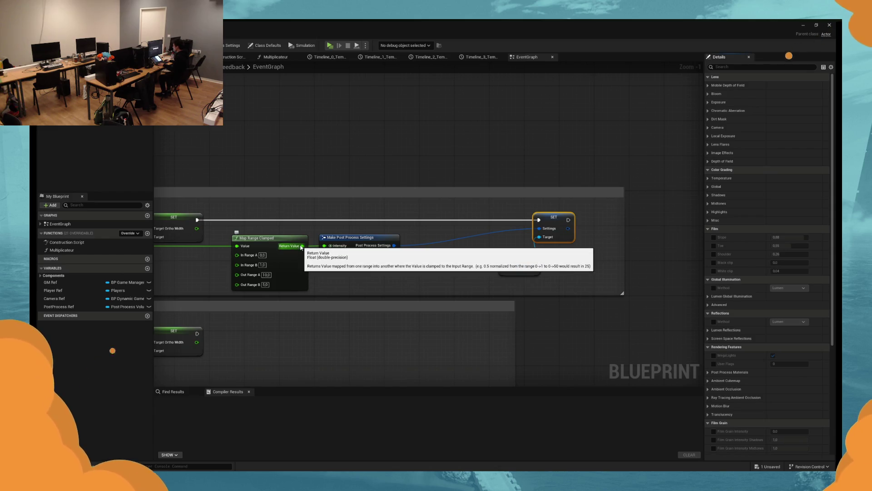
left_click_drag(302, 246, 349, 278)
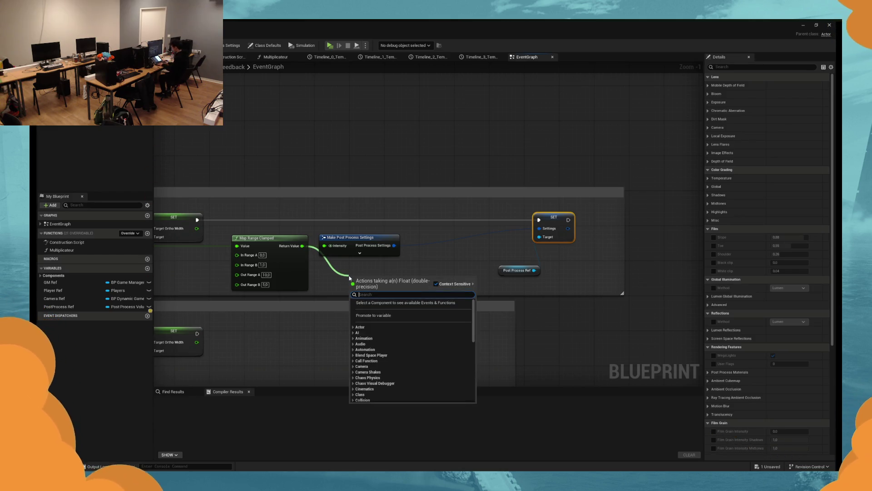
type("brea")
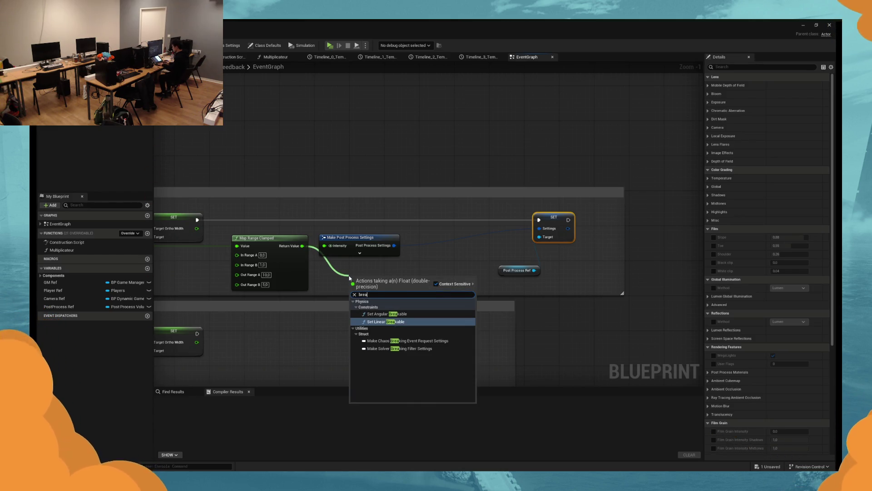
left_click(381, 268)
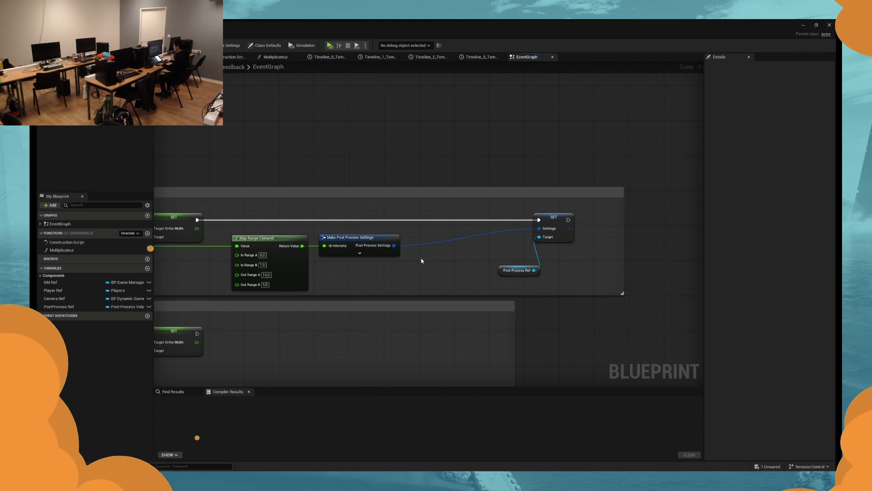
Step: Read Post Process Ref's Settings into a Break Post Process Settings node exposing Intensity
mouse_move(520, 271)
left_mouse_down()
mouse_move(368, 275)
mouse_move(403, 280)
mouse_move(426, 267)
left_mouse_up()
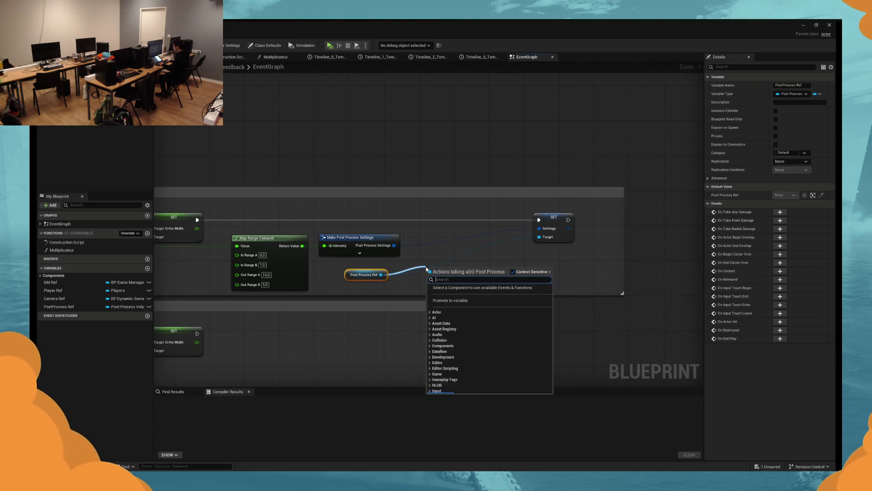
type("set")
key("Return")
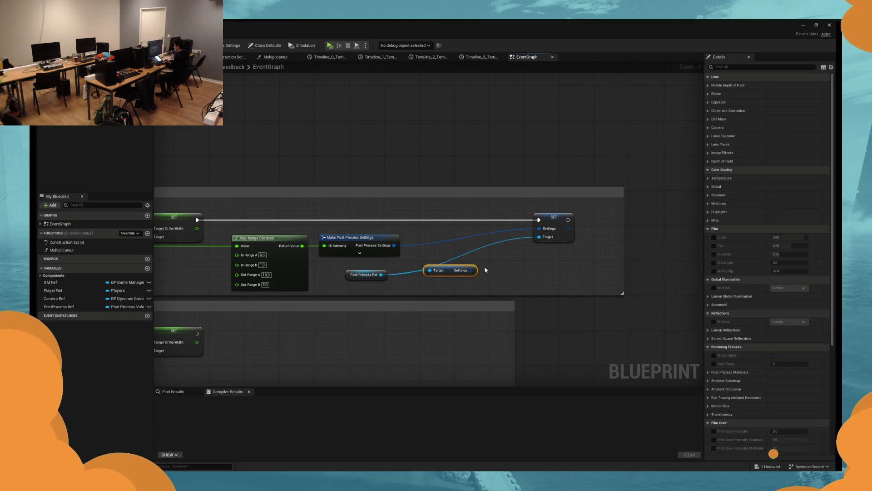
left_click_drag(465, 273, 495, 269)
type("break")
key("Return")
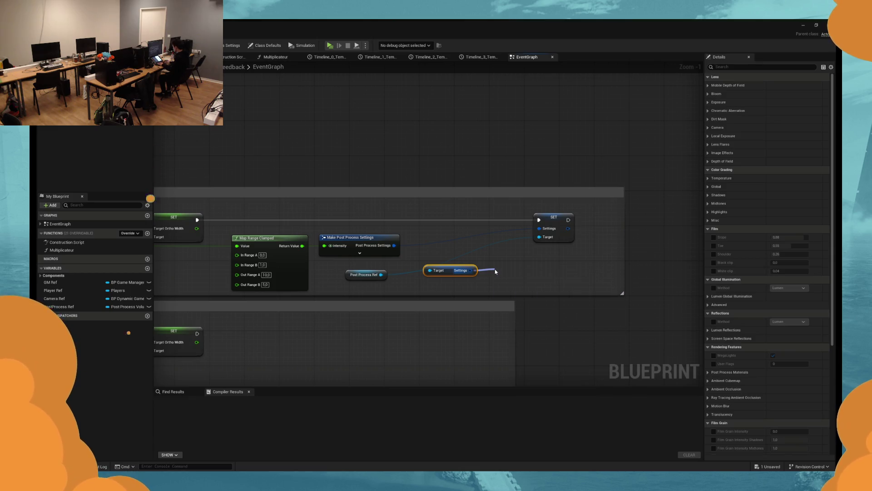
left_click(454, 271)
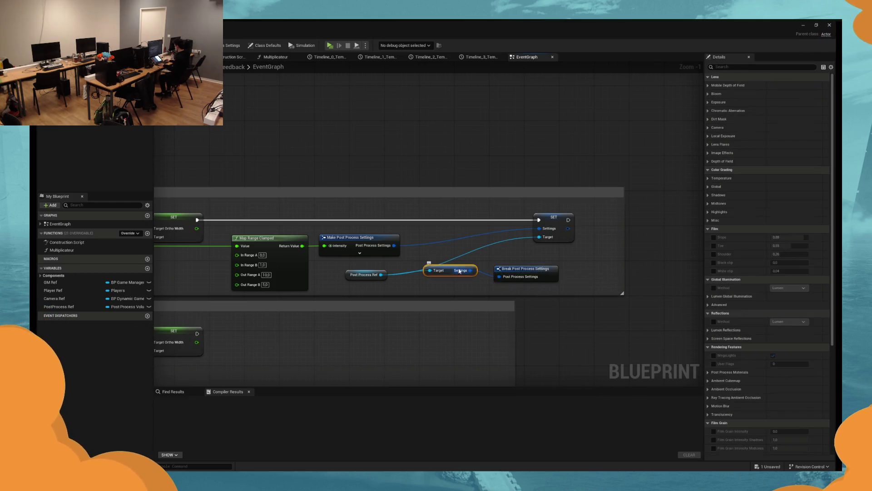
key("ctrl+z")
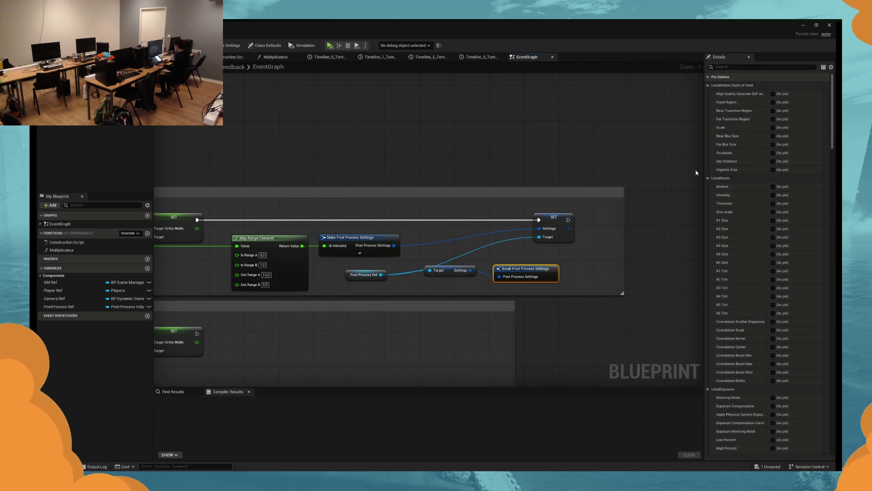
left_click(773, 195)
Step: Disconnect Map Range Clamped from Make's Intensity and rearrange the reference, Settings, break and Make nodes
left_click_drag(553, 274, 539, 265)
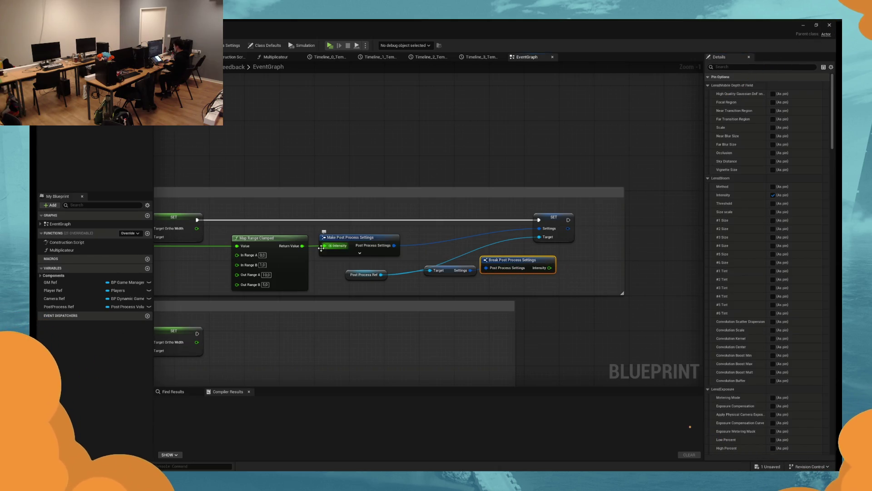
left_click(304, 246, "alt")
left_click_drag(345, 239, 388, 235)
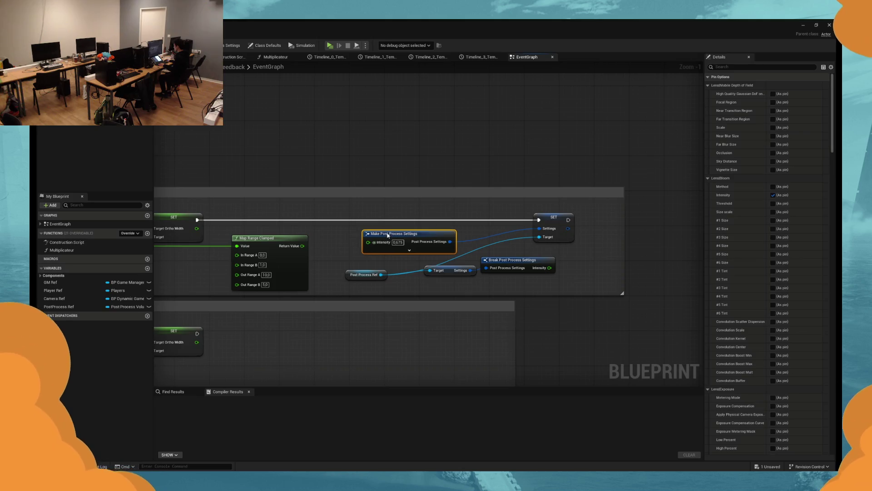
left_click_drag(503, 282, 343, 268)
left_click_drag(527, 262, 506, 266)
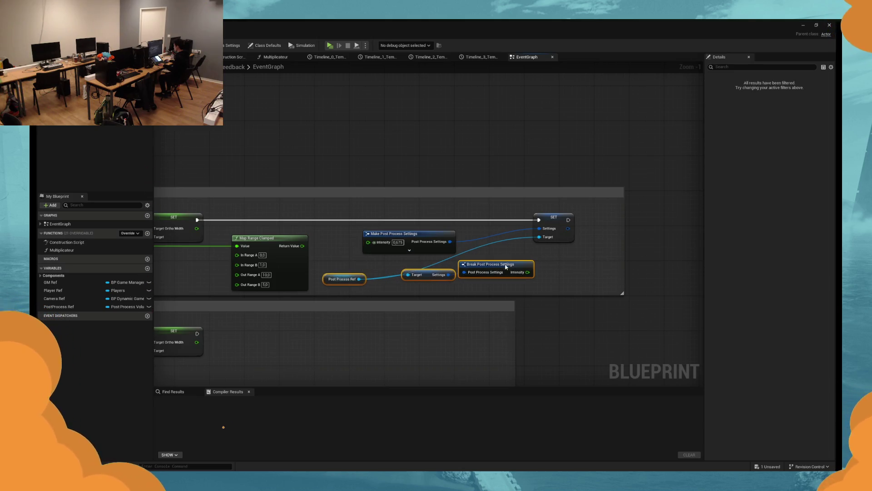
left_click(508, 256)
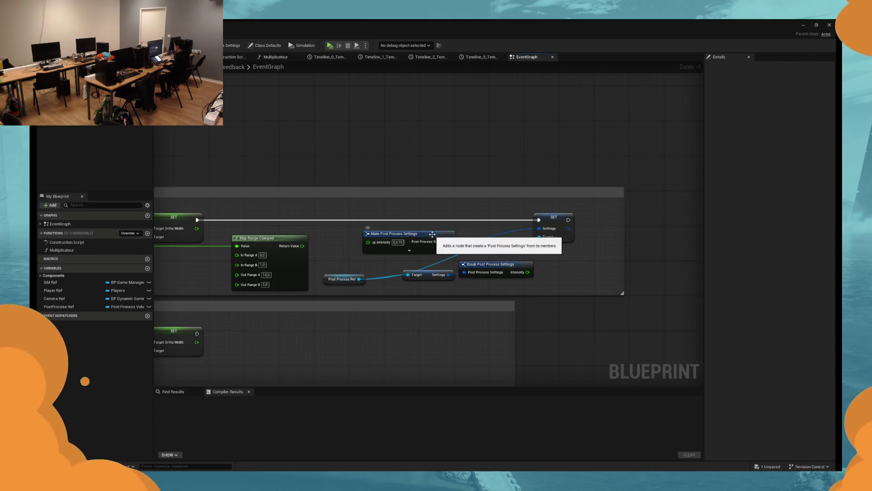
left_click_drag(429, 234, 477, 235)
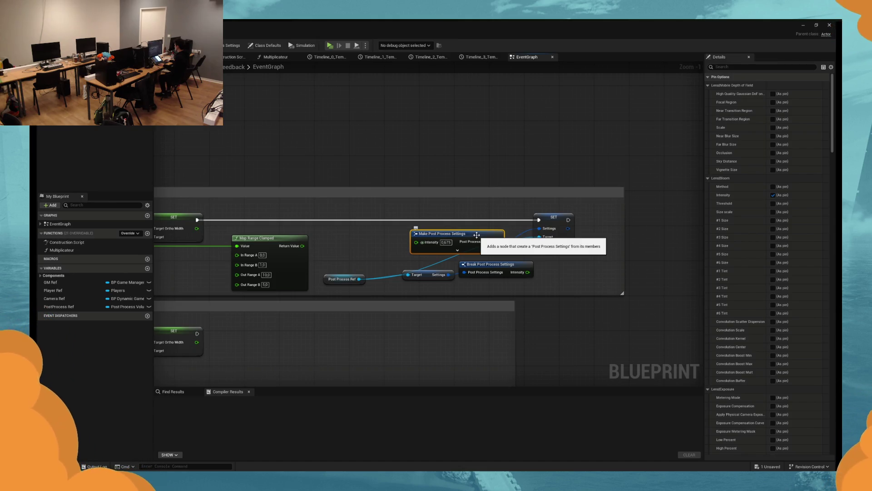
mouse_move(832, 116)
left_mouse_down()
mouse_move(820, 279)
mouse_move(829, 436)
left_mouse_up()
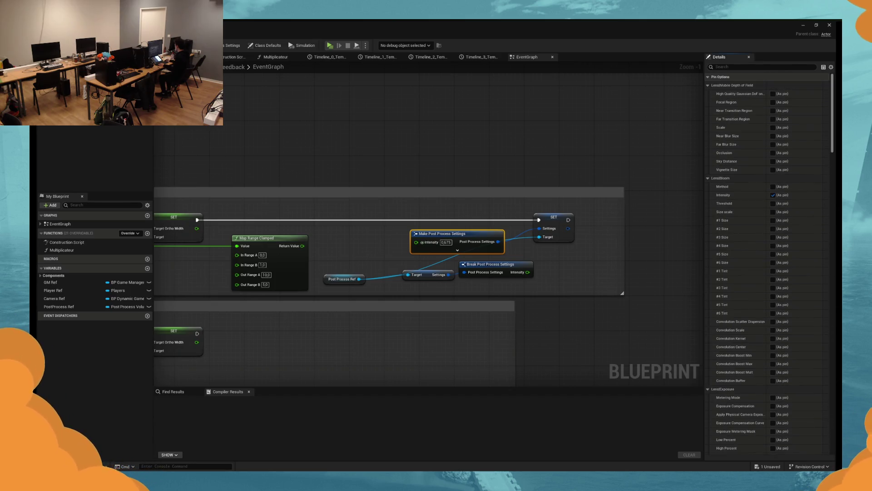
left_click(472, 271)
Step: Wire Make Post Process Settings' output into SET's Settings input
left_click_drag(437, 276, 485, 295)
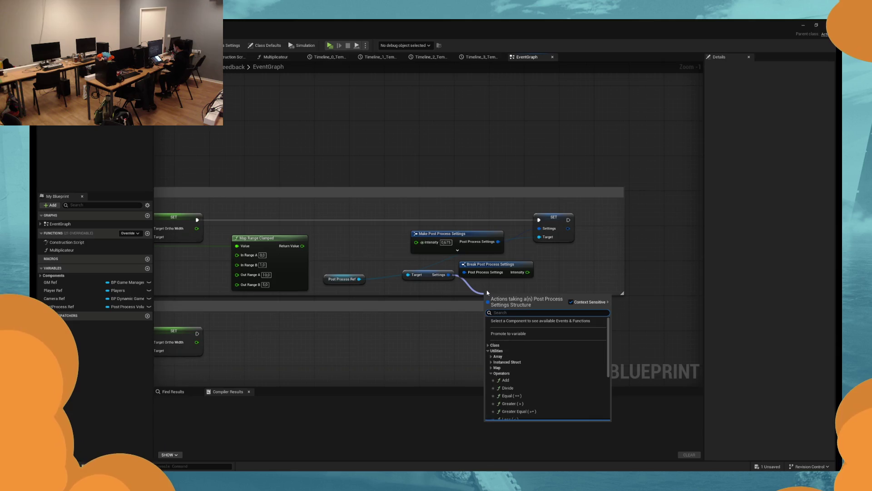
left_click(488, 345)
left_click(491, 350)
scroll(495, 357, "down", 3)
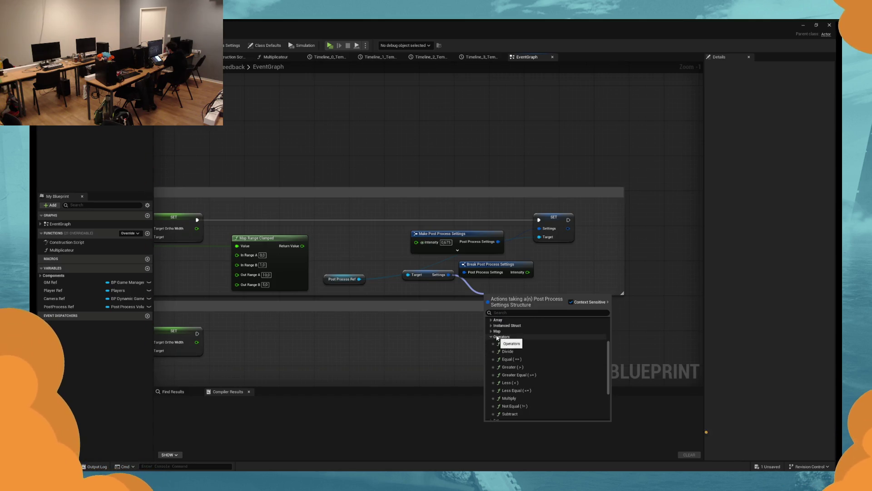
scroll(497, 341, "down", 1)
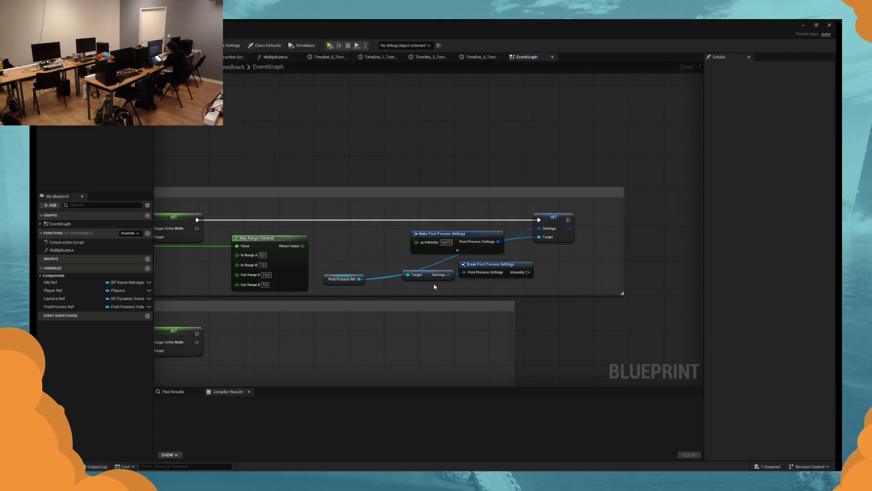
left_click_drag(454, 234, 388, 233)
mouse_move(448, 274)
left_mouse_down()
mouse_move(541, 229)
mouse_move(519, 244)
left_mouse_up()
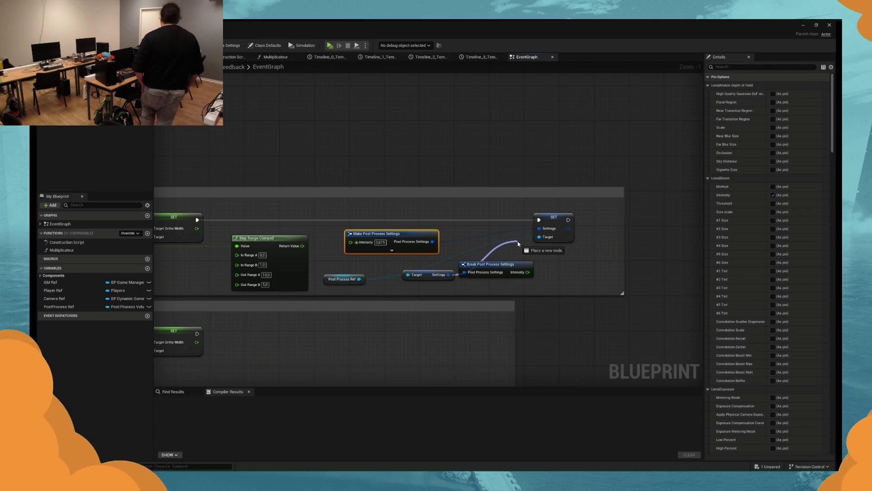
left_click_drag(518, 244, 541, 231)
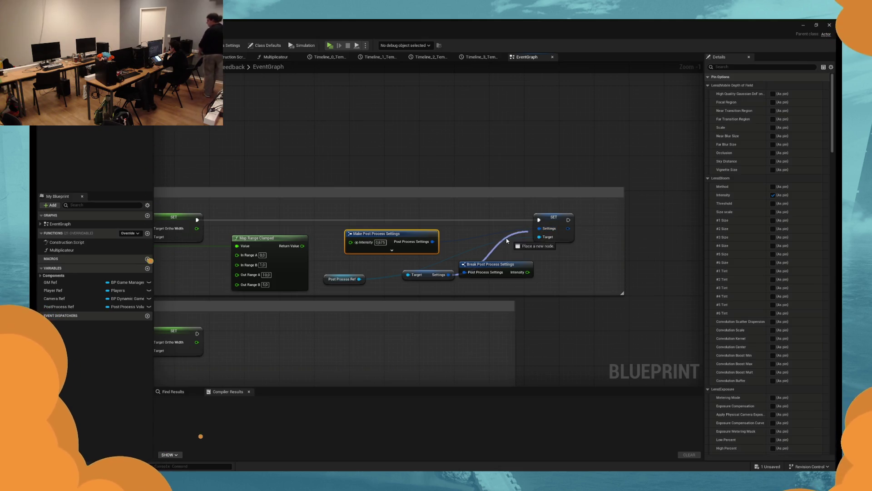
right_click(496, 239)
key("Escape")
Step: Tidy the break, Settings and Make nodes, then play-test the game
left_click_drag(485, 267, 497, 271)
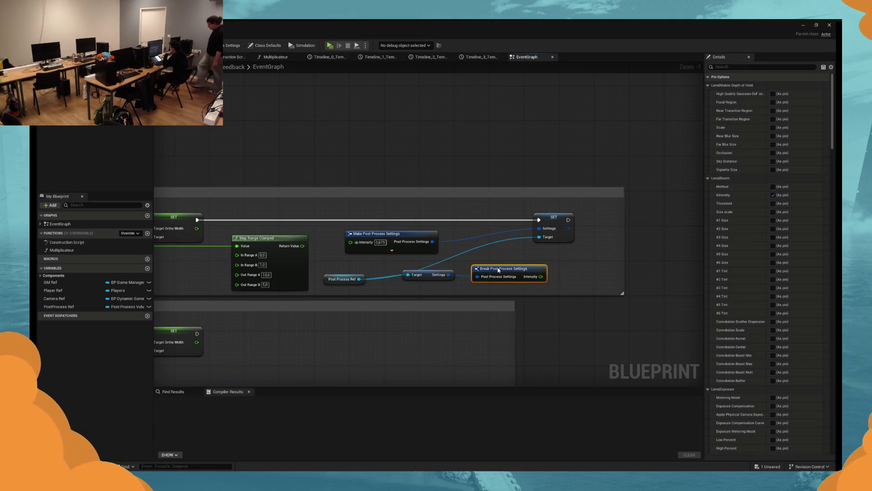
left_click_drag(435, 278, 419, 282)
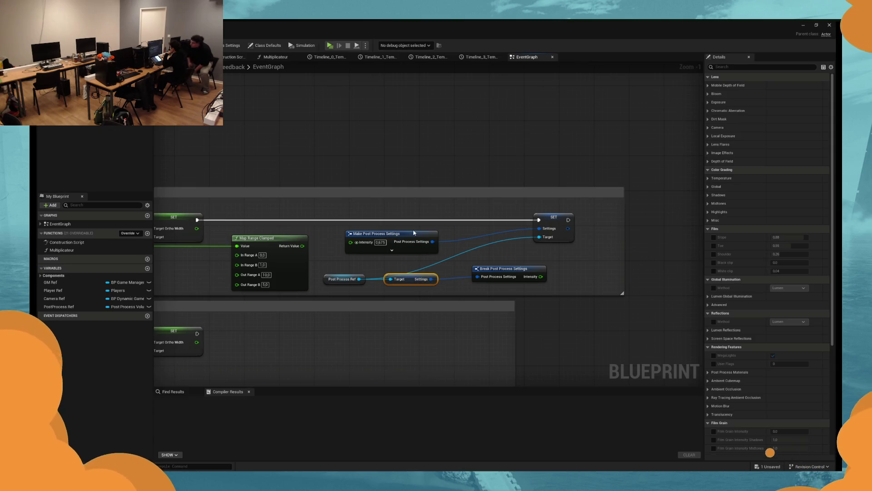
left_click_drag(437, 236, 416, 232)
left_click(449, 242)
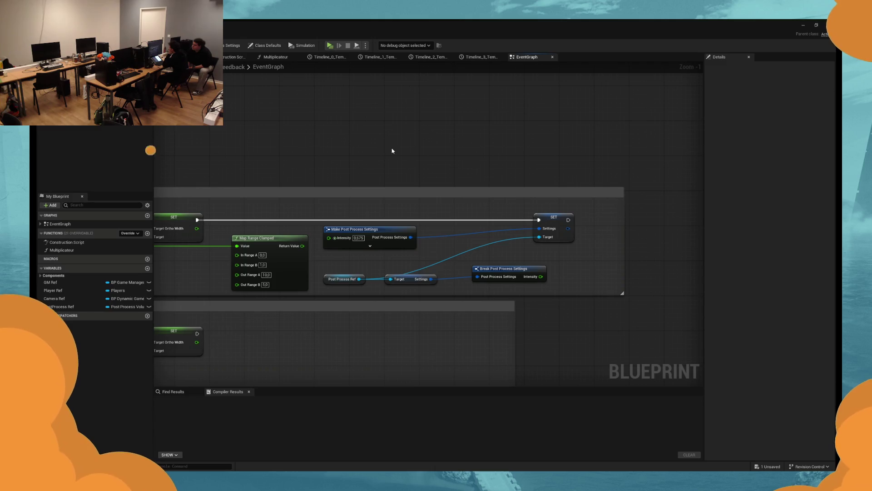
key("alt+p")
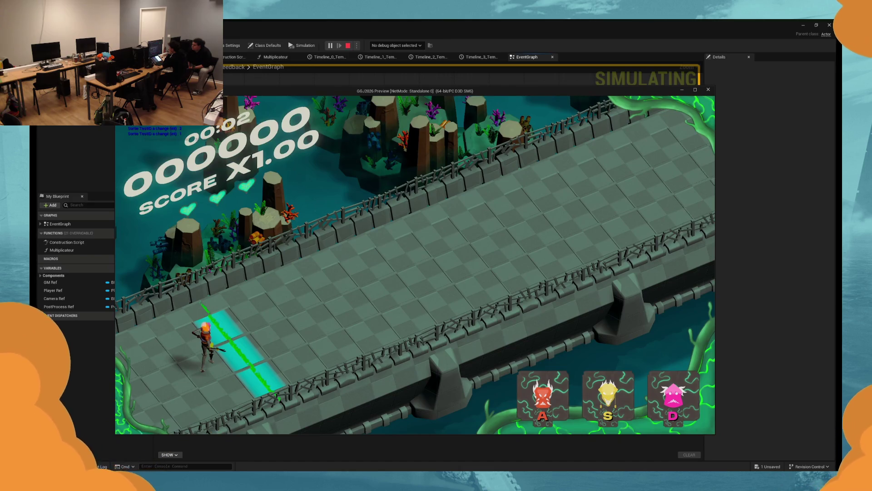
key("Escape")
key("super")
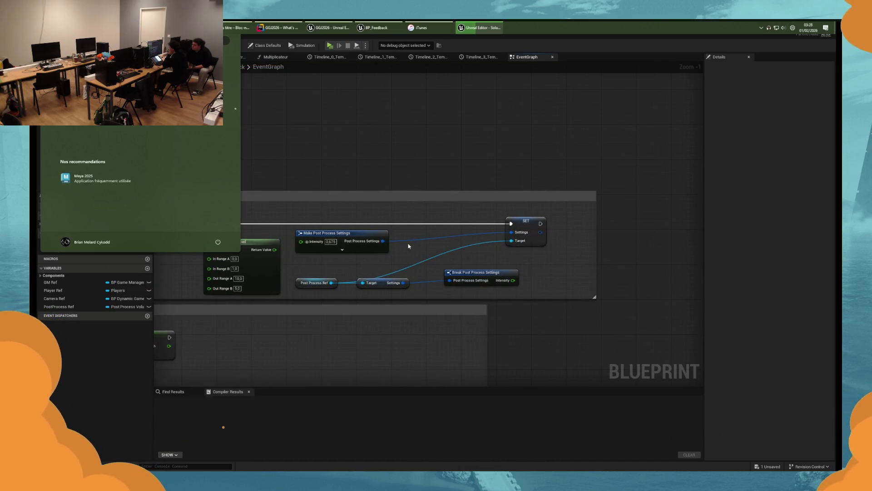
mouse_move(477, 28)
mouse_move(475, 64)
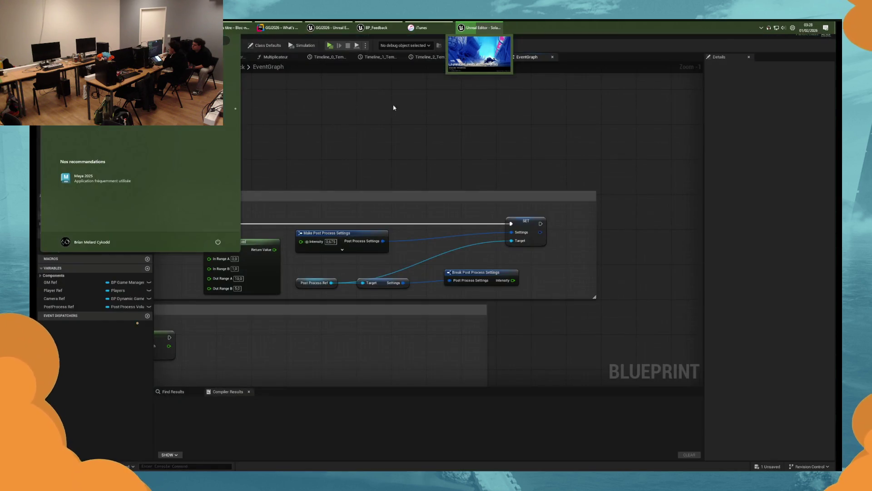
left_click(393, 108)
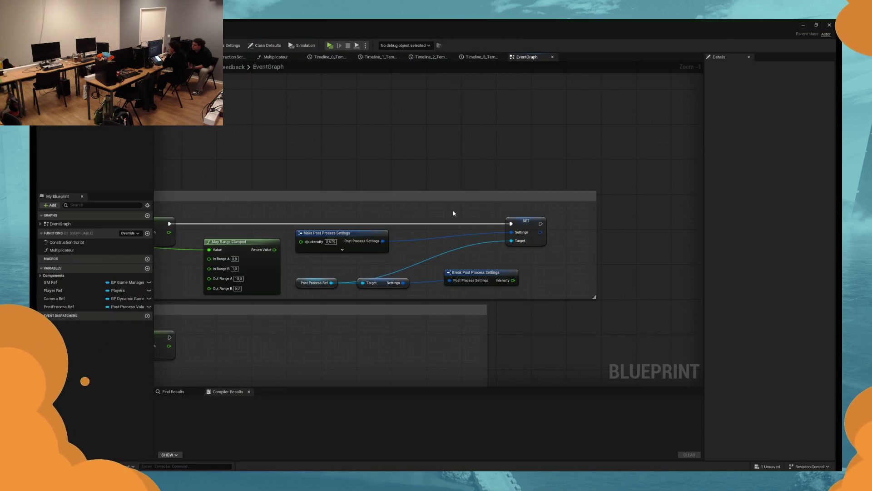
Step: Reposition the break node, the SET node and Make Post Process Settings
left_click_drag(471, 262, 457, 263)
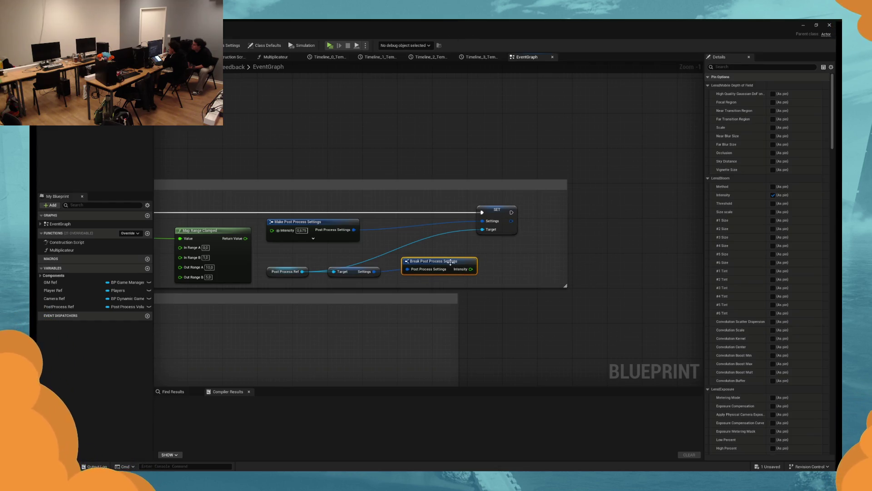
left_click_drag(493, 207, 527, 207)
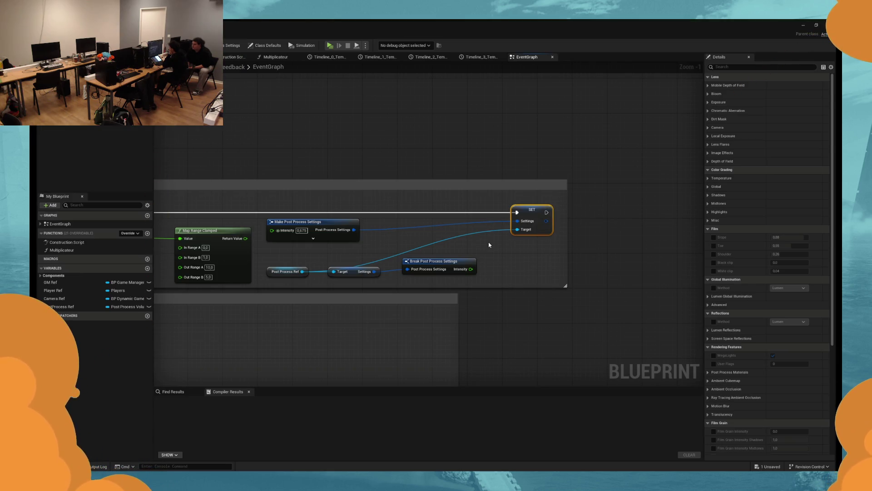
left_click(487, 243)
left_click_drag(327, 223, 327, 225)
left_click(436, 246)
left_click_drag(442, 258, 286, 268)
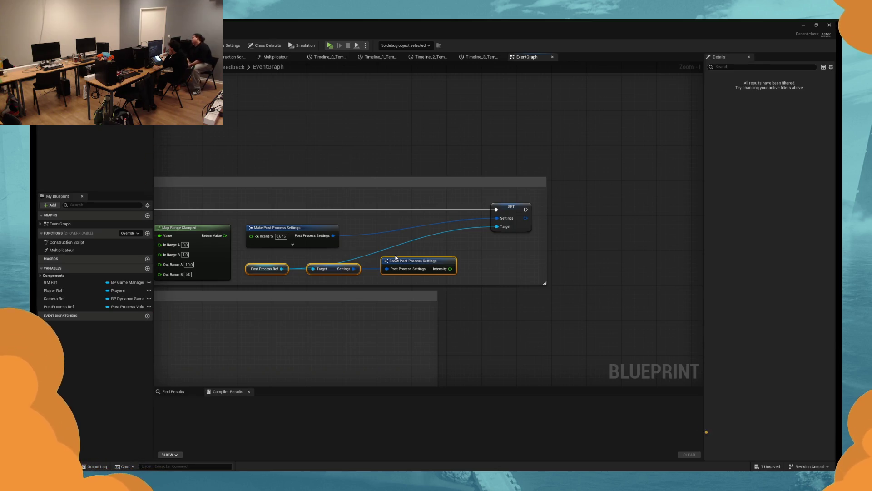
Step: Nudge the Post Process Ref, Settings and Break nodes slightly up and pan toward the SET nodes
key("ctrl+z")
left_click_drag(354, 278, 342, 276)
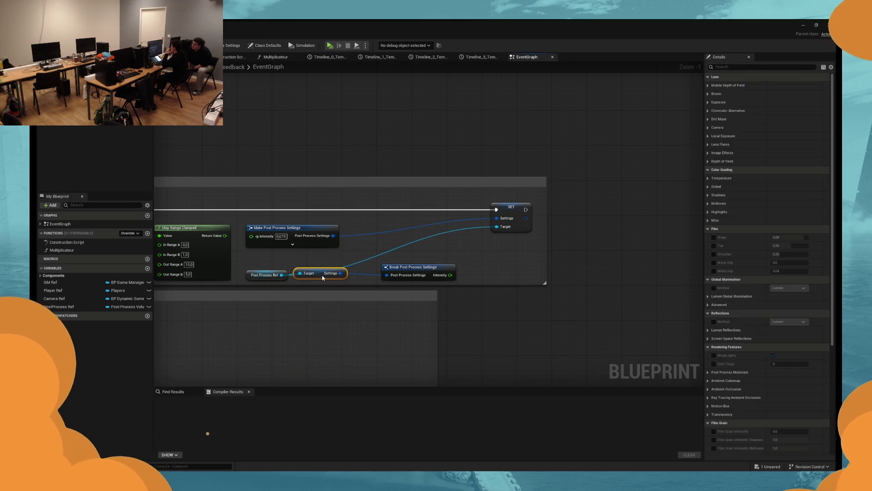
left_click(427, 267, "ctrl")
left_click(265, 275, "ctrl")
left_click_drag(420, 266, 419, 263)
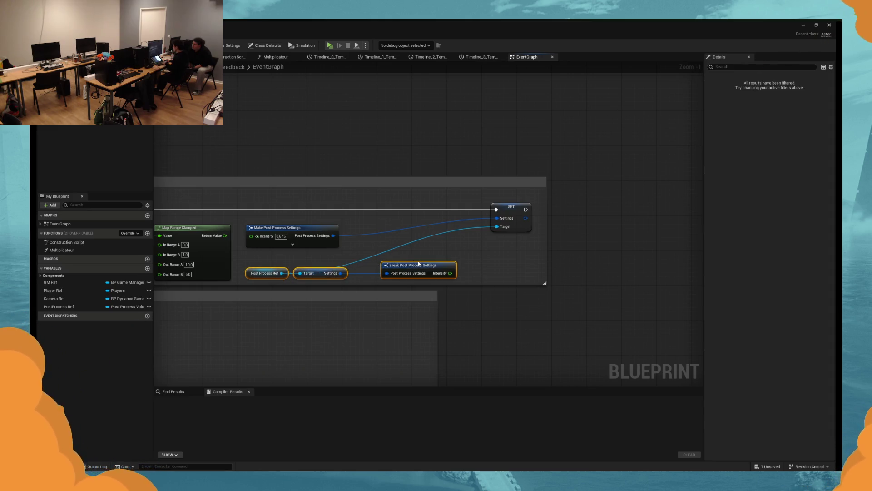
left_click(429, 253)
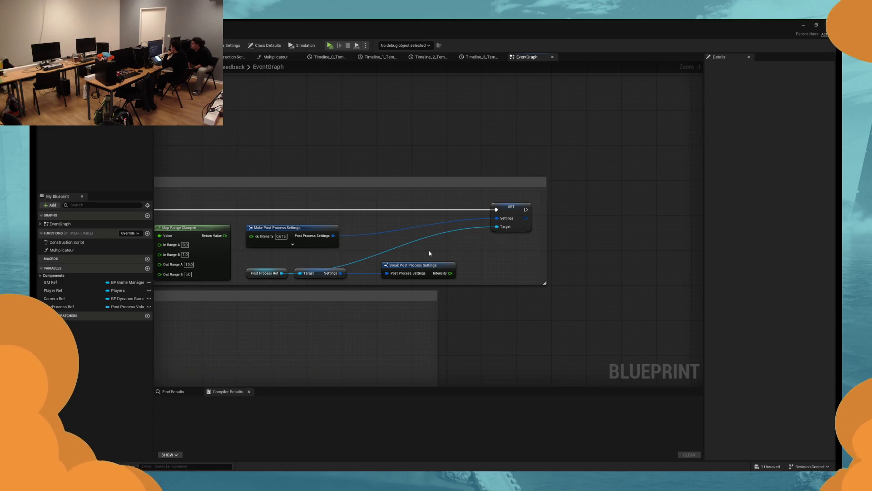
left_click_drag(467, 269, 418, 278)
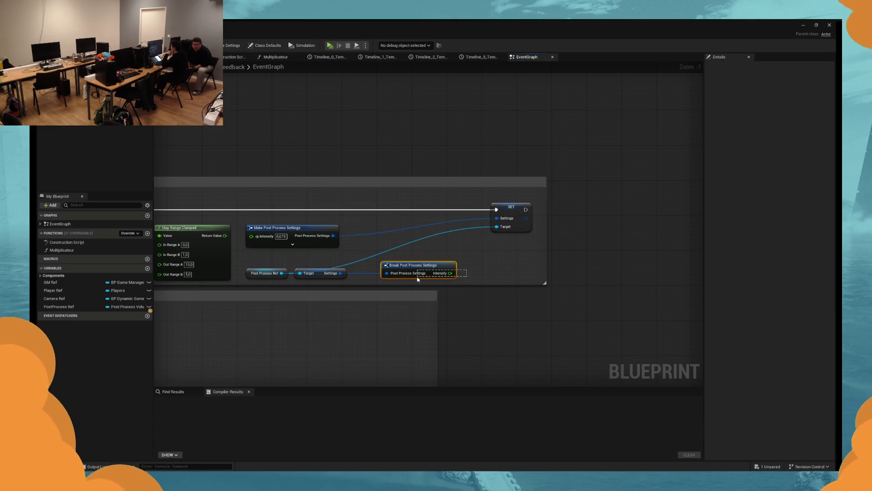
mouse_move(343, 241)
left_mouse_down()
mouse_move(374, 239)
mouse_move(348, 227)
mouse_move(466, 224)
left_mouse_up()
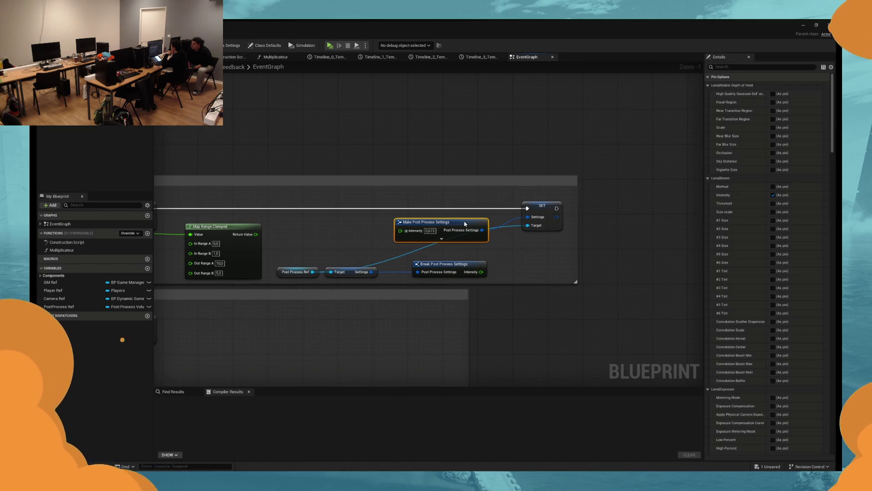
left_click(521, 249)
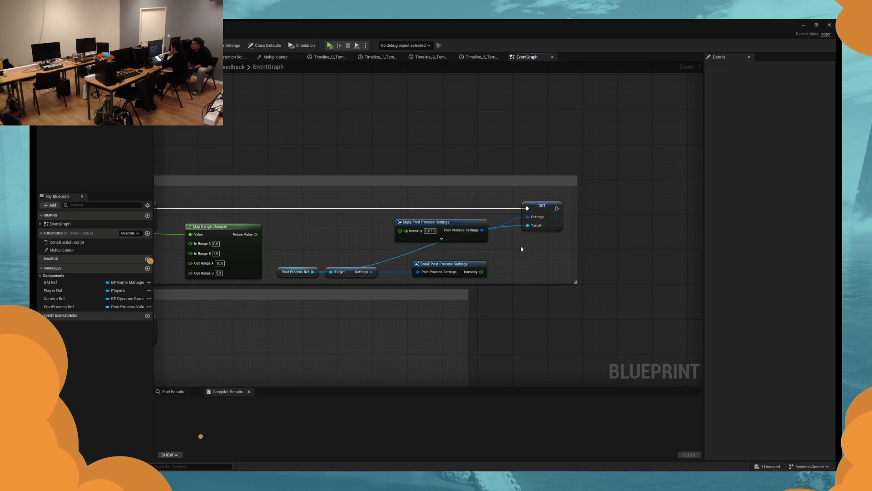
left_click_drag(442, 255, 470, 259)
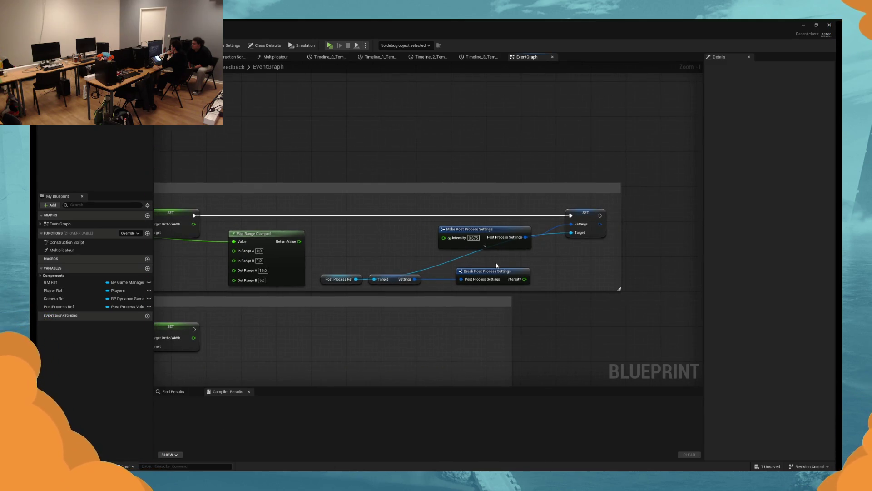
Step: Try pulling float wires from Map Range Clamped's result, then cancel them
left_click_drag(299, 241, 339, 243)
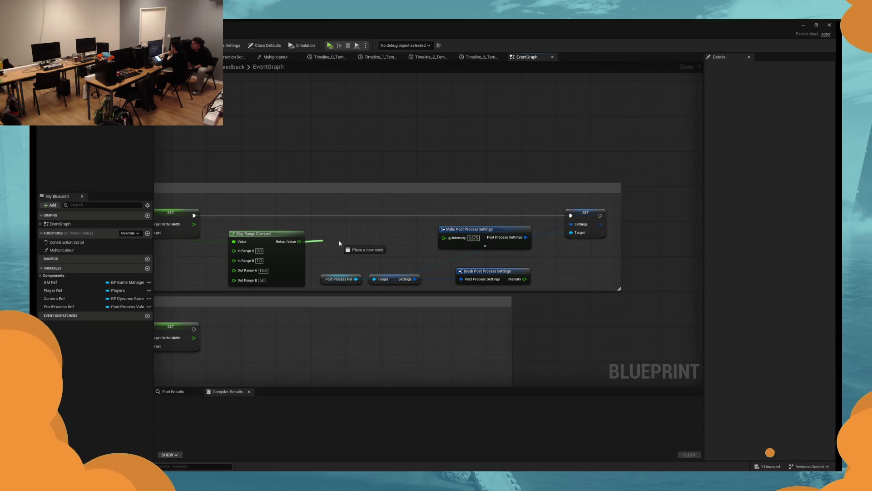
left_click_drag(339, 243, 415, 247)
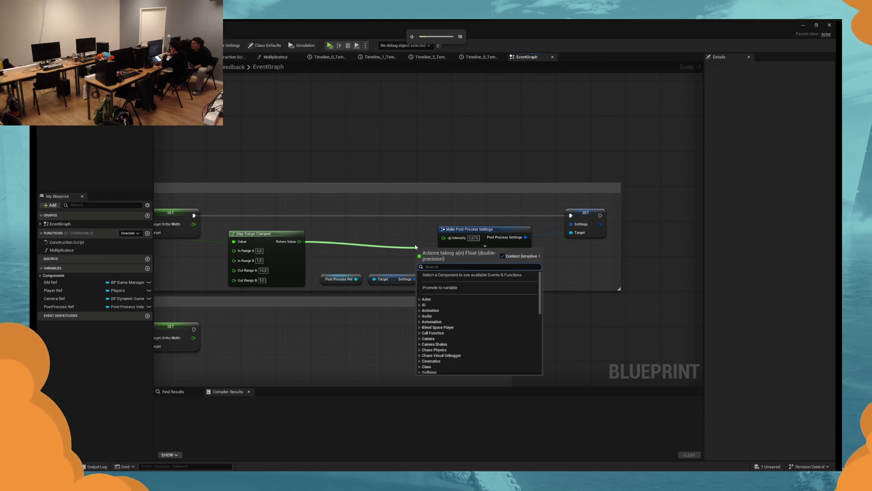
left_click(370, 244)
left_click_drag(300, 241, 409, 242)
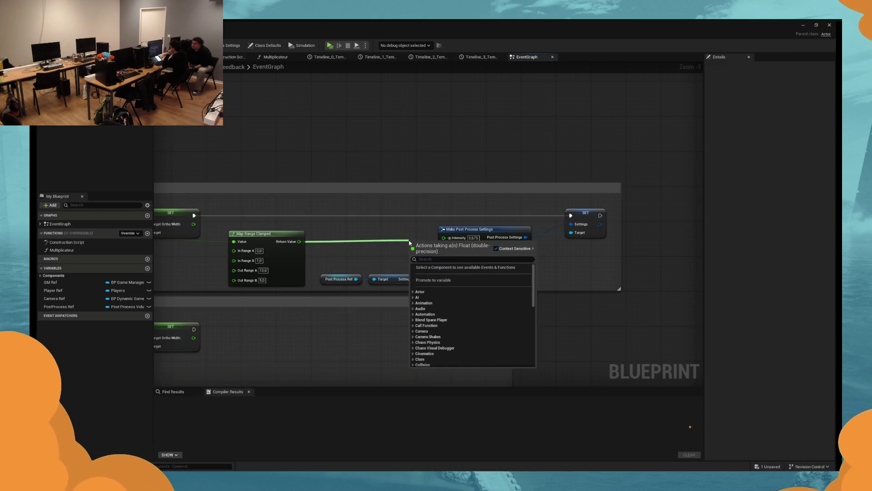
left_click(552, 273)
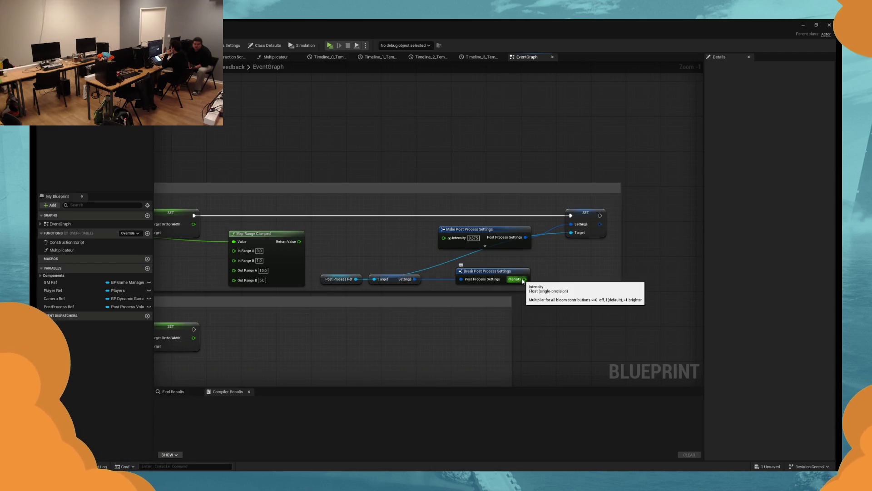
Step: From the Settings output, add a Set members in Post Process Settings node
left_click_drag(415, 279, 552, 261)
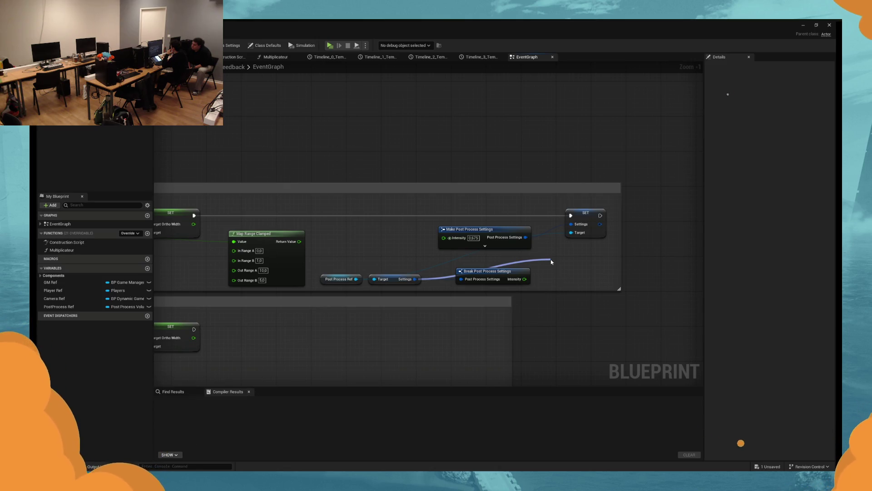
left_click_drag(552, 262, 550, 260)
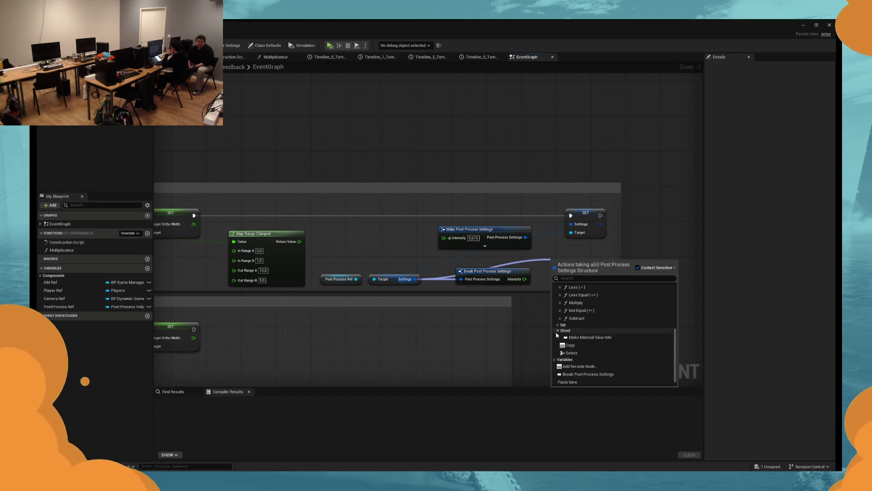
left_click(557, 331)
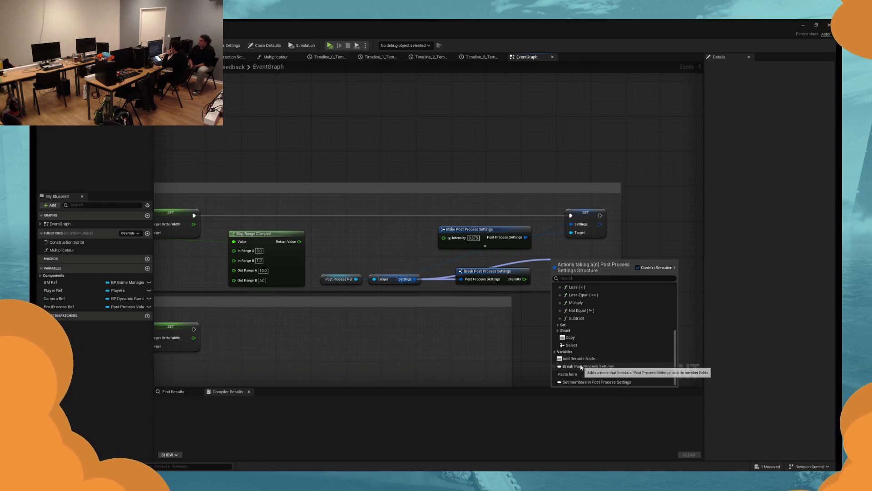
left_click(615, 382)
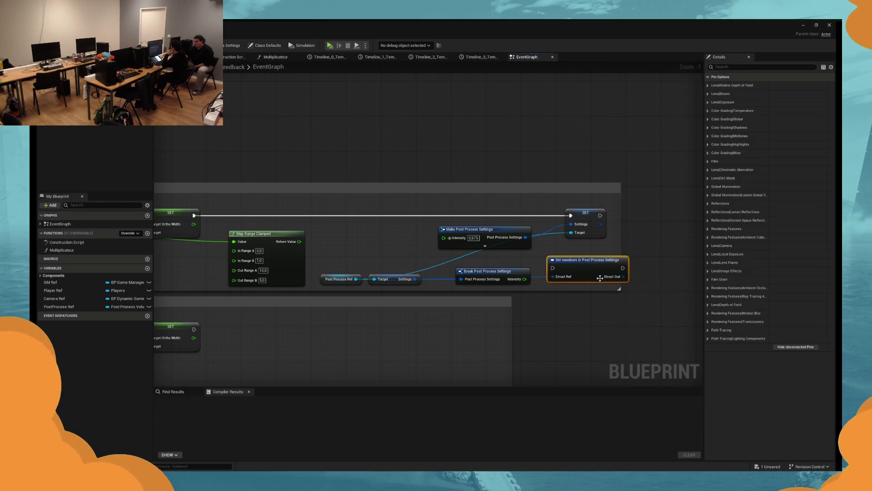
Step: Route the execution wire into Set members and delete the old SET node
left_click(502, 243)
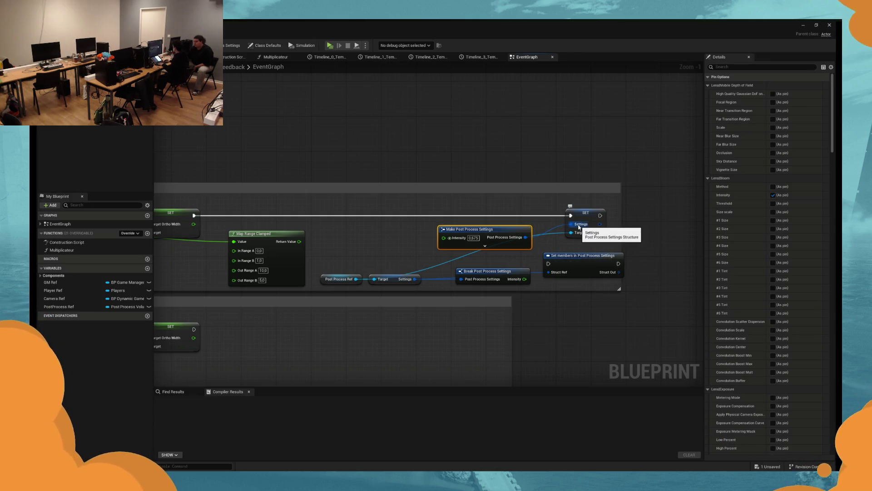
left_click_drag(517, 233, 474, 228)
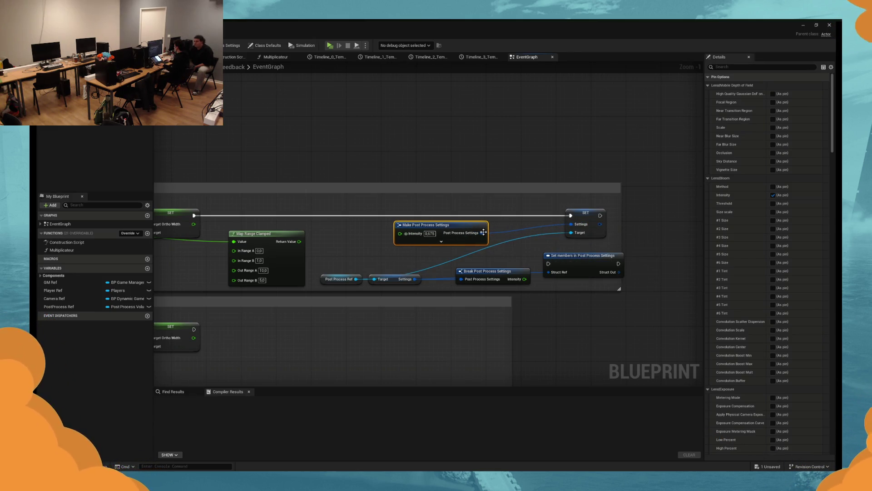
mouse_move(571, 216)
left_mouse_down()
mouse_move(548, 263)
mouse_move(567, 222)
mouse_move(559, 216)
left_mouse_up()
left_click(576, 239)
key("Delete")
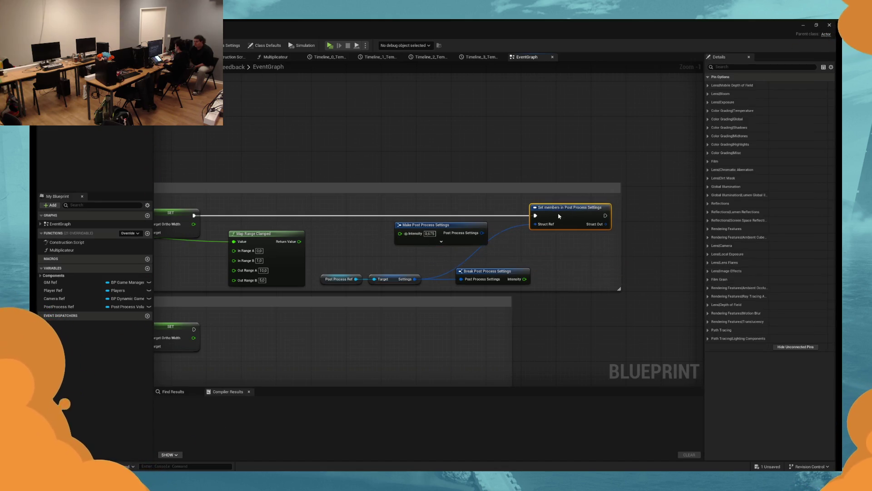
left_click_drag(450, 238, 463, 238)
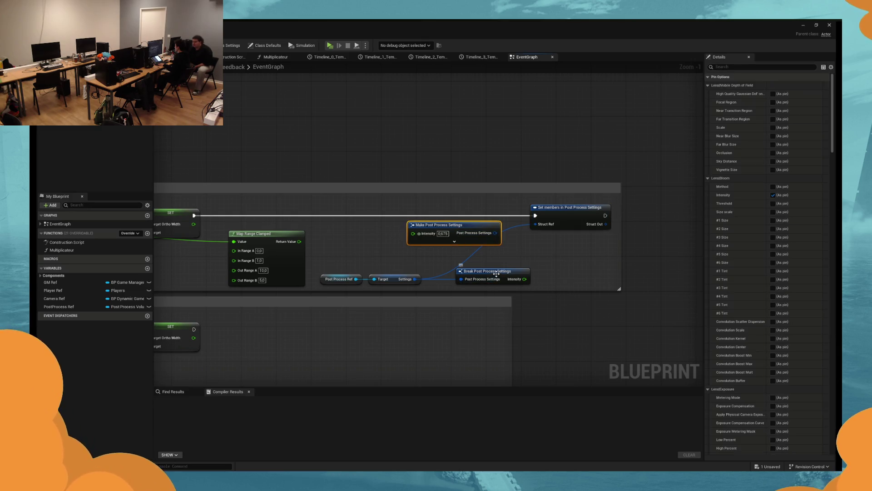
left_click_drag(486, 272, 490, 265)
Step: Wire Map Range Clamped to Make's Intensity and Make's output to Struct Ref, then play-test
mouse_move(422, 224)
left_mouse_down()
mouse_move(362, 245)
mouse_move(299, 241)
left_mouse_up()
mouse_move(448, 241)
left_mouse_down()
mouse_move(495, 254)
mouse_move(536, 220)
mouse_move(545, 225)
left_mouse_up()
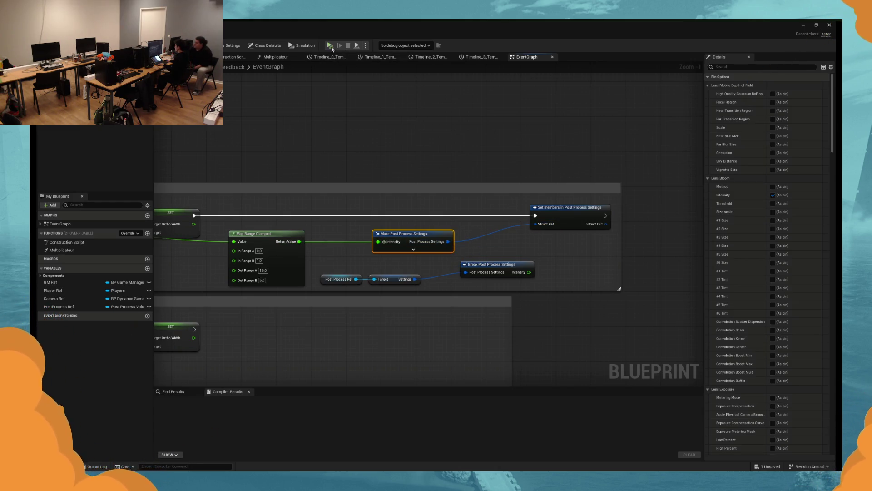
right_click(538, 224)
right_click(536, 227)
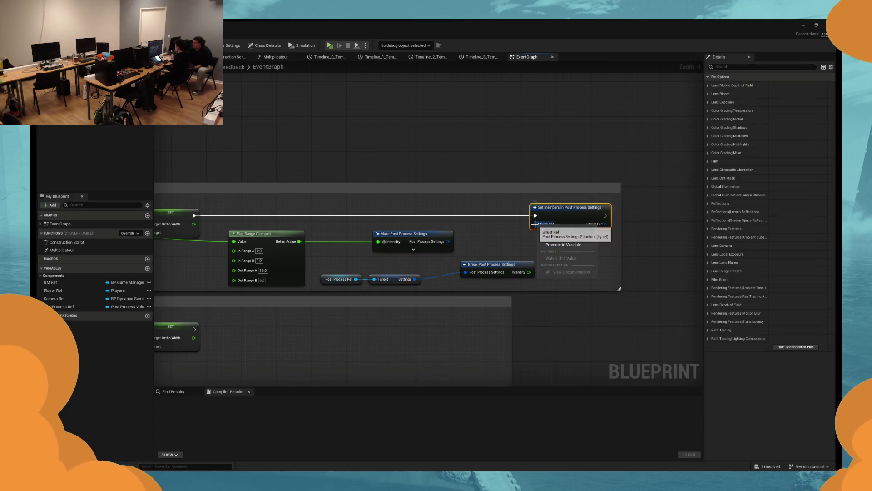
left_click(518, 227)
left_click_drag(535, 224, 447, 241)
left_click(329, 45)
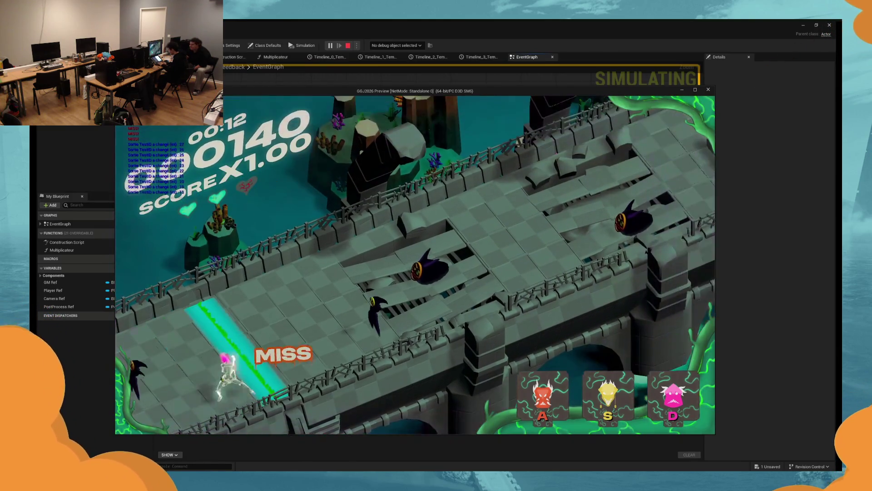
key("s")
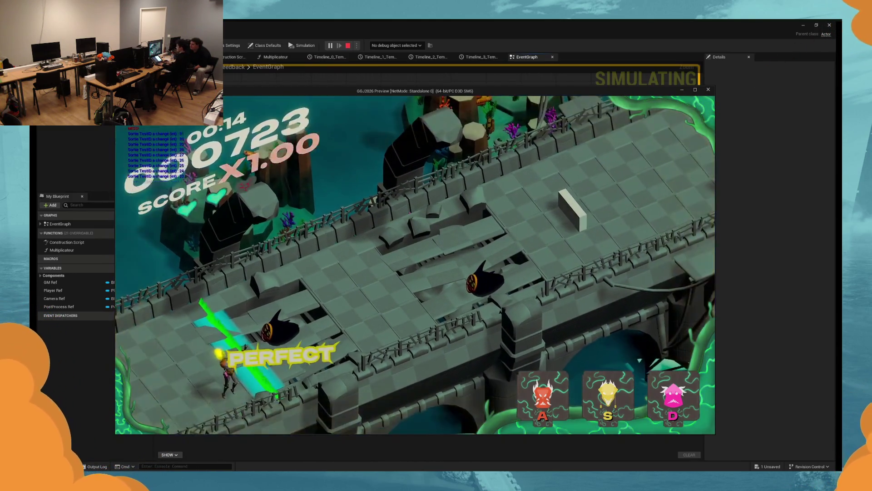
key("s")
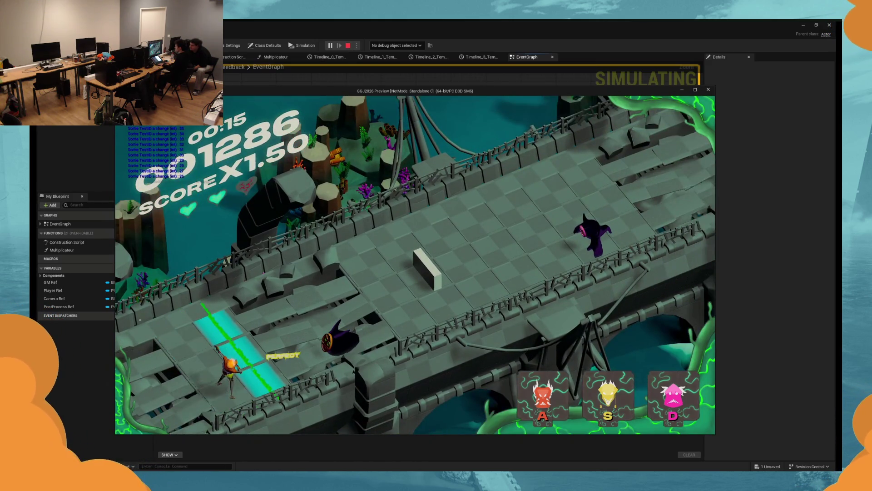
key("s")
key("s")
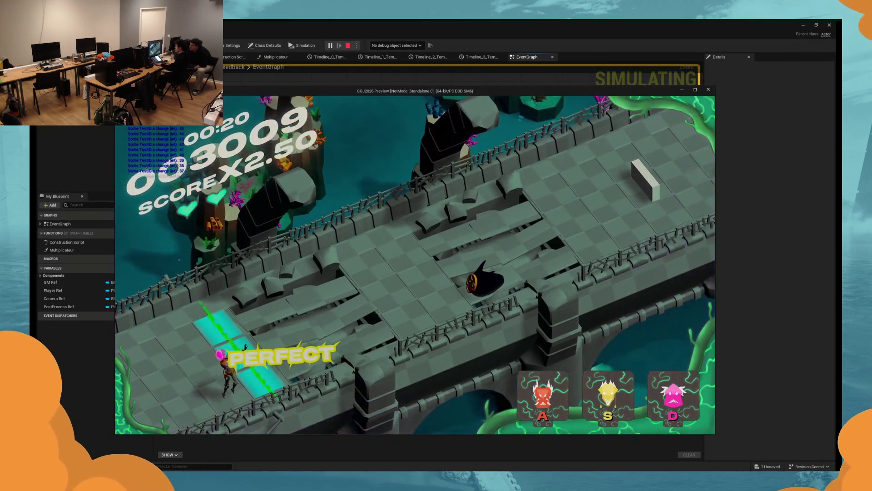
key("Escape")
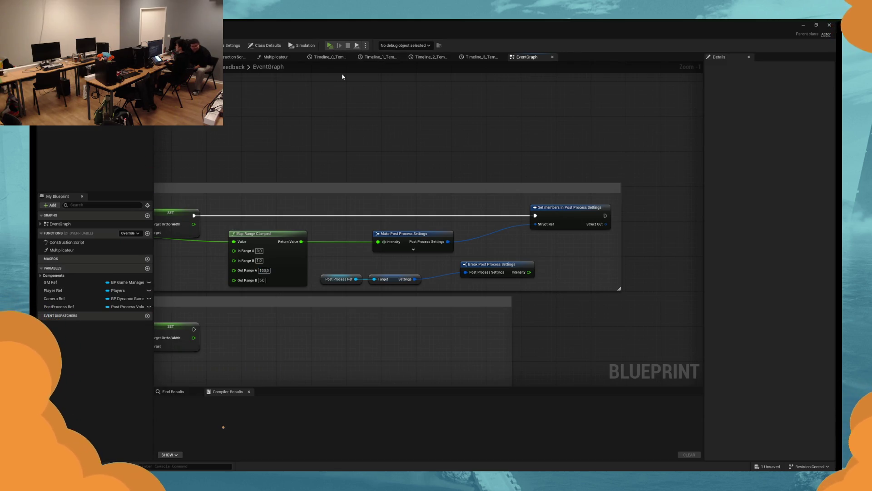
key("alt+p")
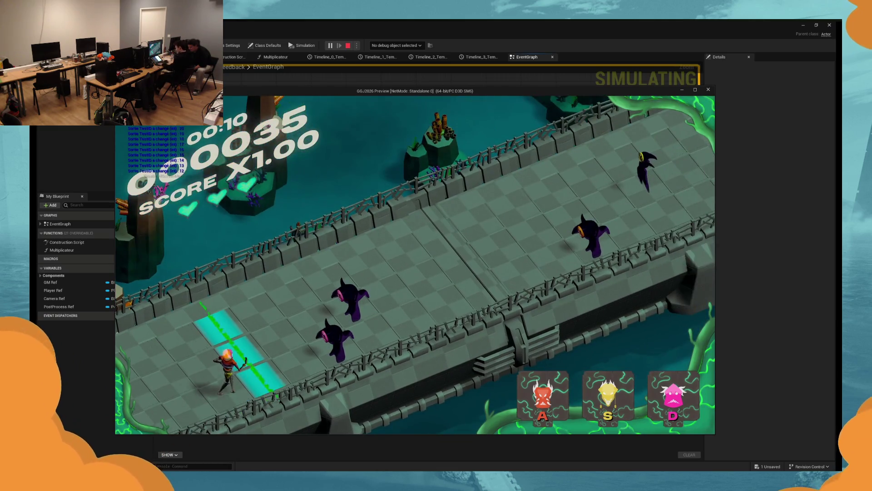
key("d")
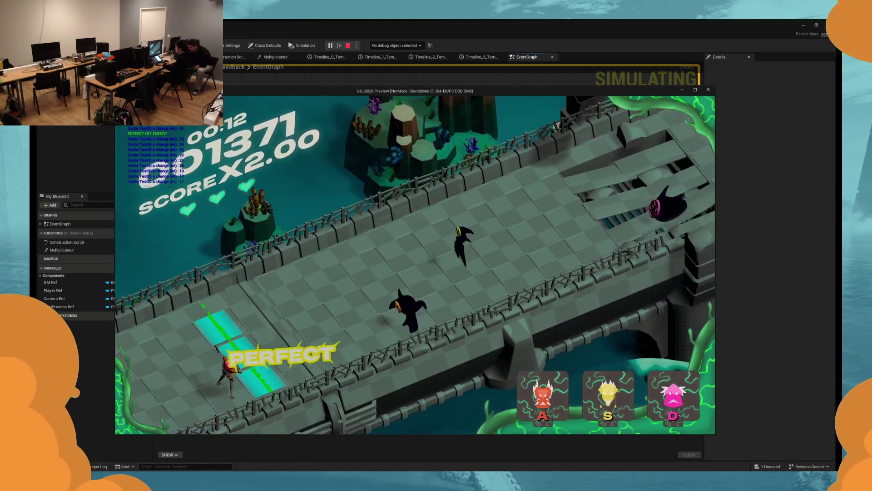
key("a")
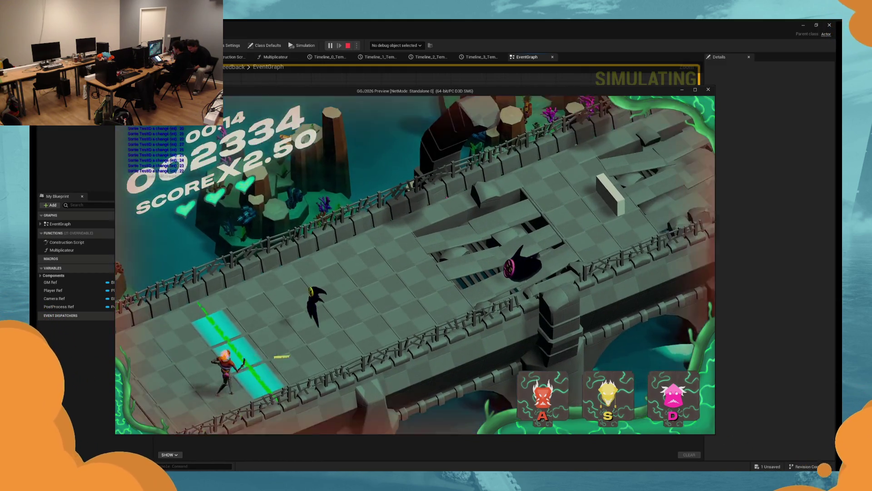
key("s")
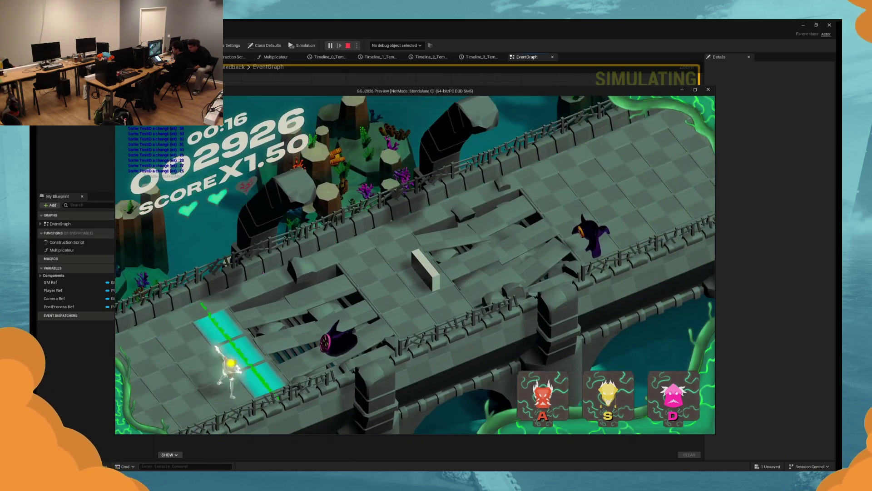
key("d")
key("Escape")
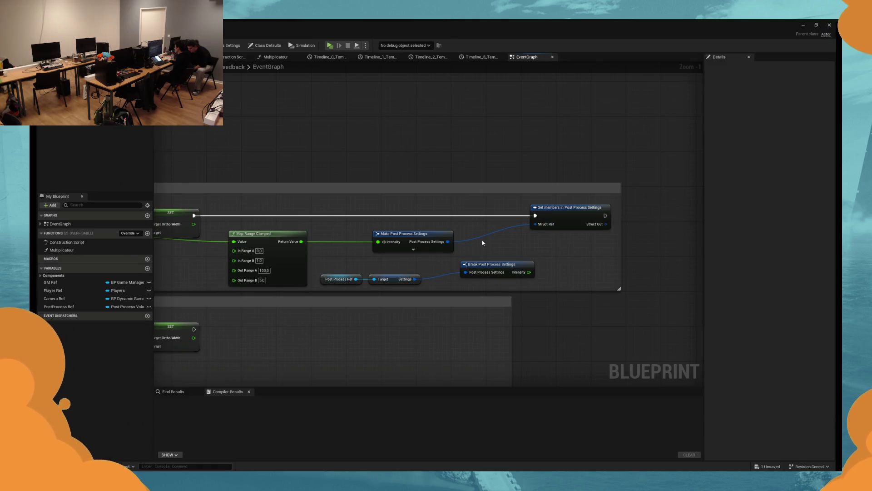
Step: Reselect the Break node with its Post Process Ref inputs and shift Make Post Process Settings right
left_click(413, 249)
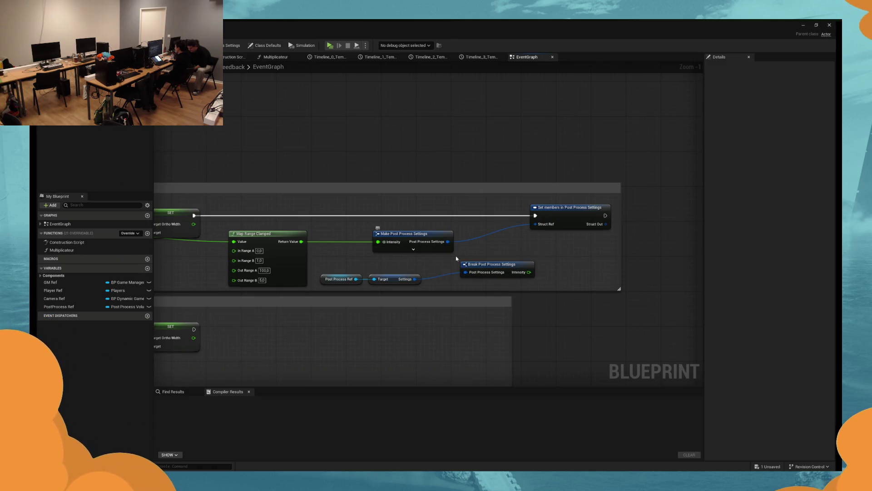
left_click_drag(499, 263, 458, 270)
left_click(386, 279, "ctrl")
left_click(345, 281, "ctrl")
left_click(462, 265)
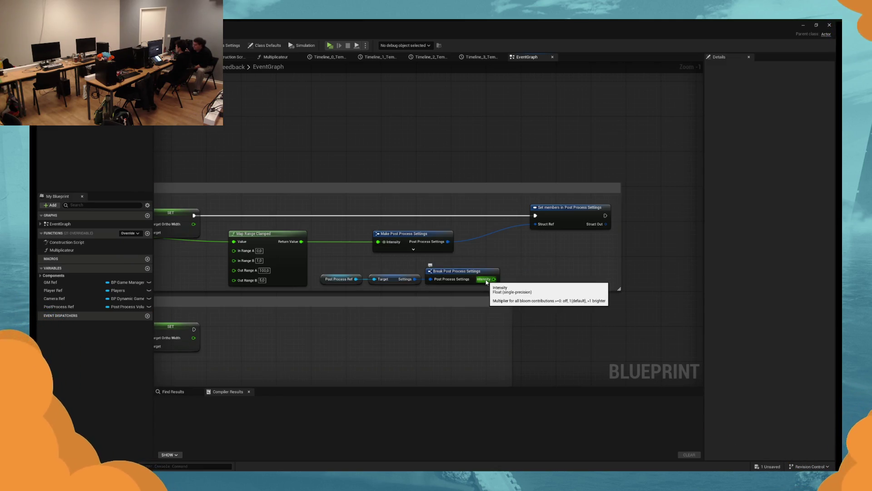
mouse_move(416, 236)
left_mouse_down()
mouse_move(508, 239)
mouse_move(456, 235)
left_mouse_up()
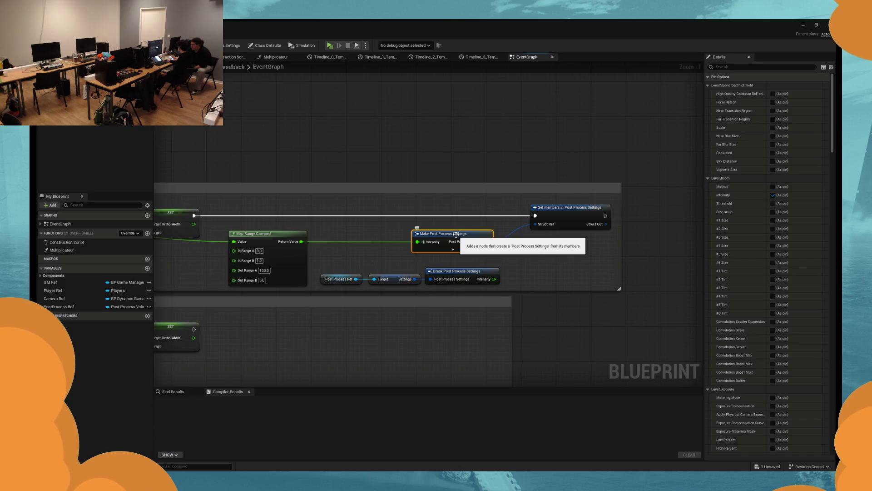
left_click(522, 248)
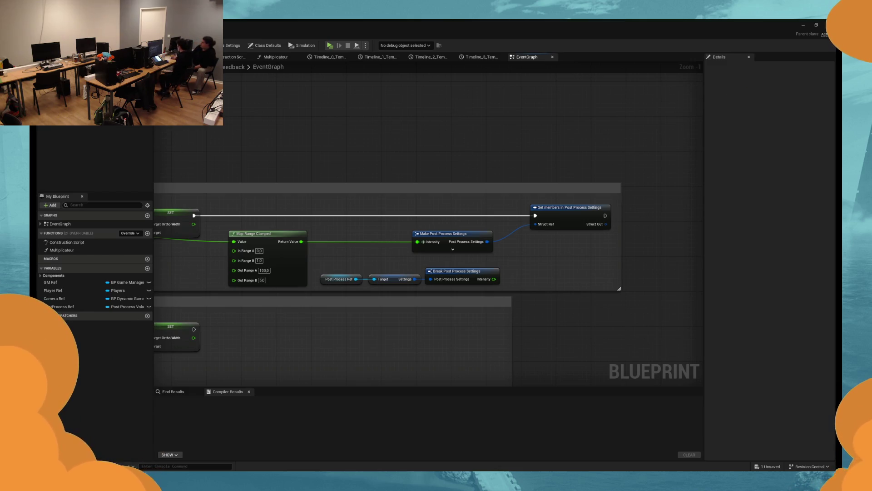
Step: Straighten the Break node's wire with Q and nudge Make Post Process Settings right
left_click_drag(440, 234, 449, 233)
left_click_drag(484, 272, 319, 284)
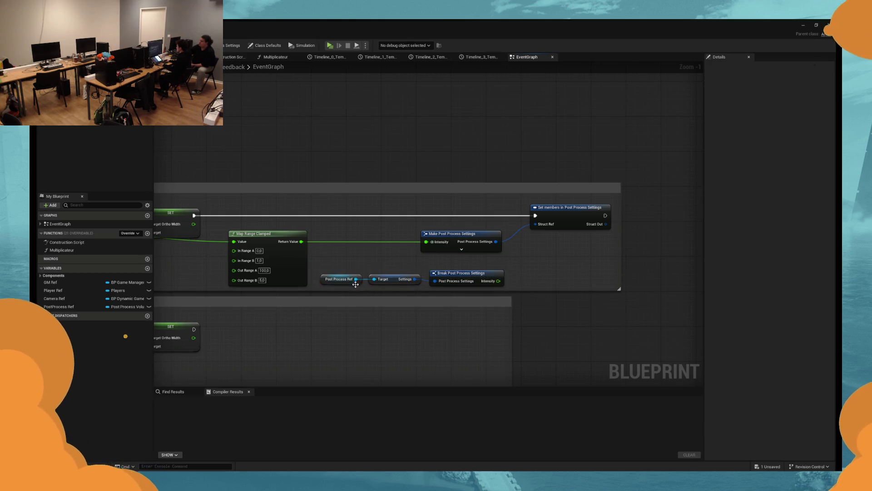
key("q")
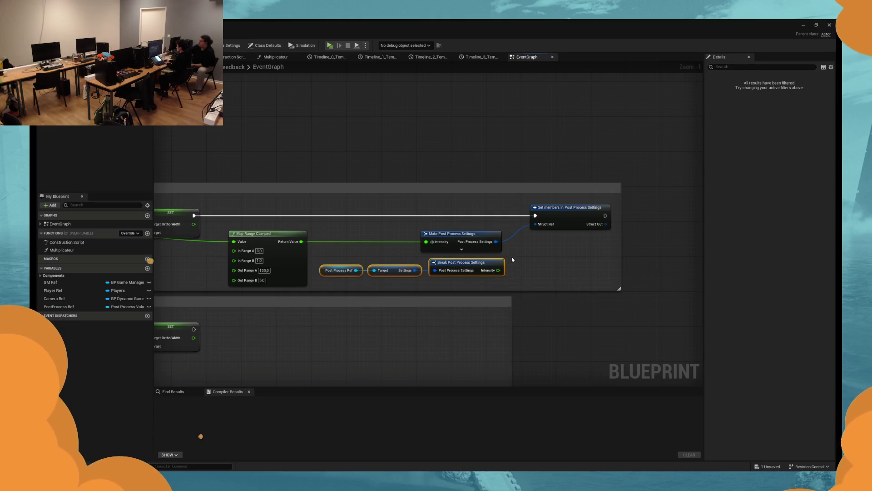
left_click(483, 238)
left_click_drag(483, 239, 487, 238)
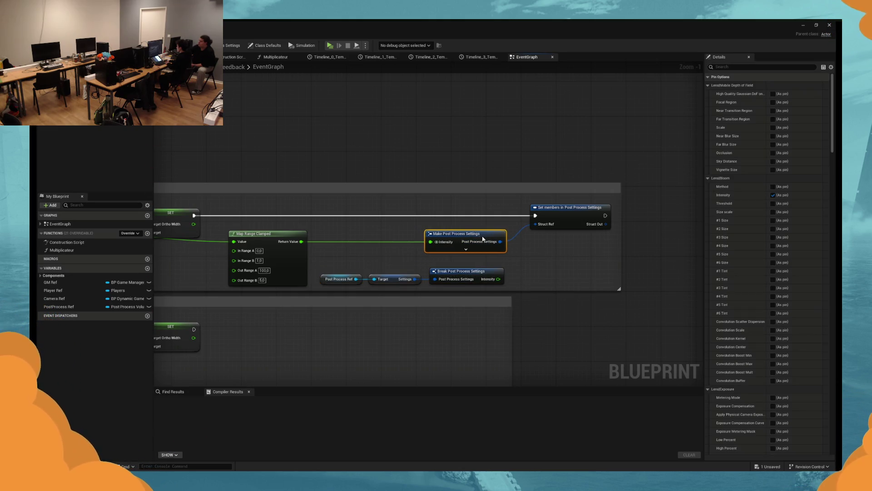
left_click(542, 257)
mouse_move(519, 264)
left_mouse_down()
mouse_move(508, 271)
mouse_move(548, 250)
left_mouse_up()
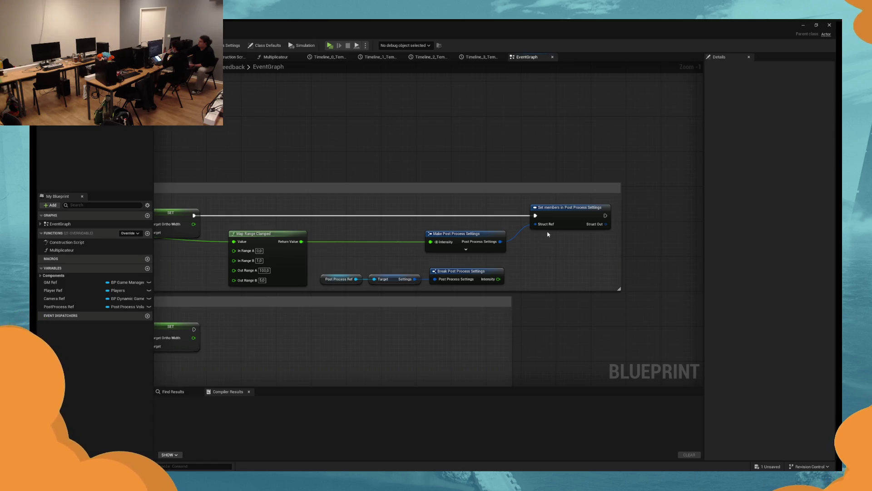
Step: Dismiss a Settings action menu, move Make back beside Map Range Clamped, and minimise the editor
left_click_drag(421, 279, 533, 259)
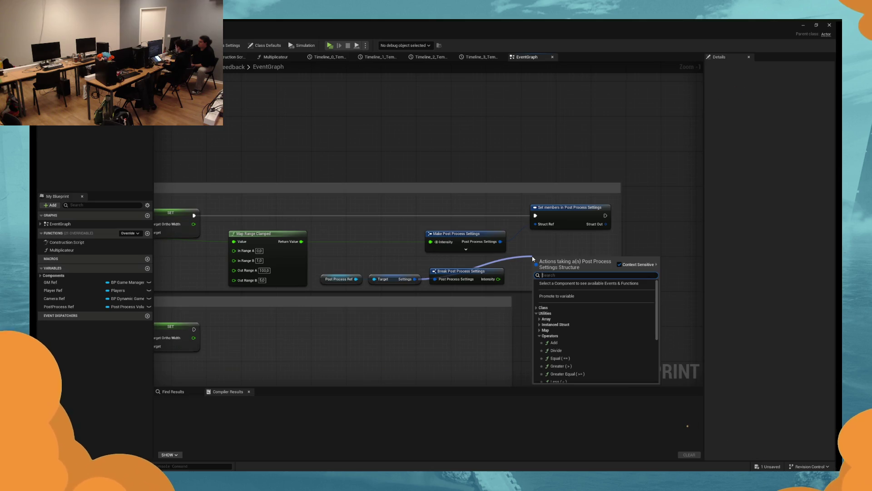
left_click(536, 314)
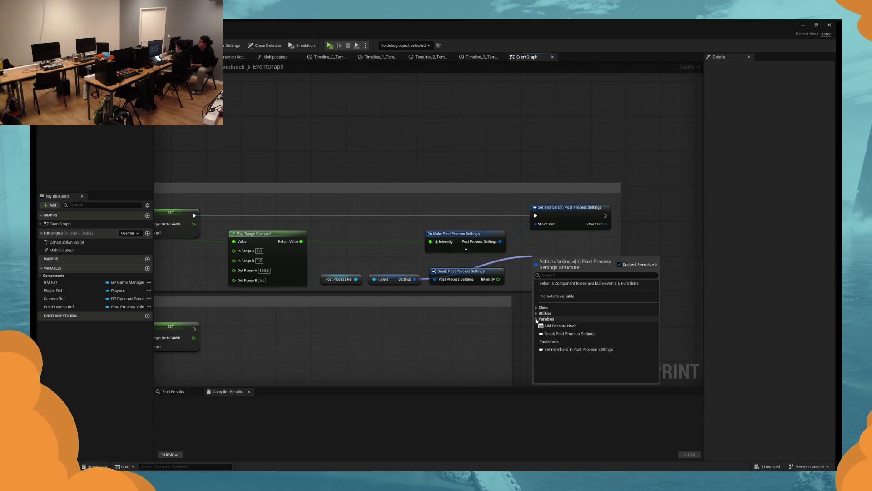
key("Escape")
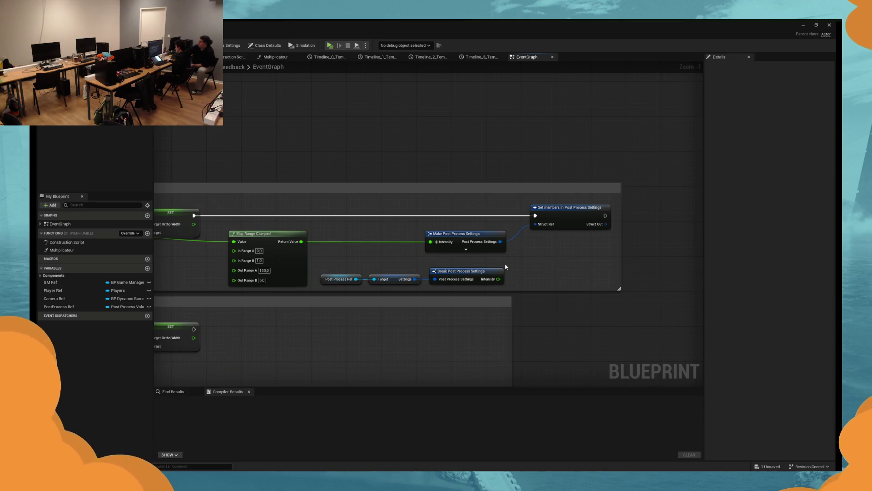
left_click(565, 224)
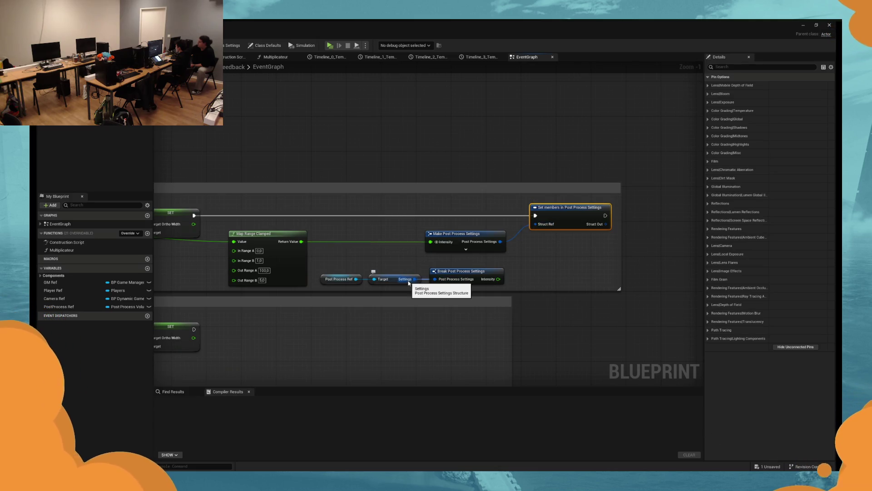
left_click_drag(535, 224, 500, 242)
left_click_drag(487, 234, 399, 234)
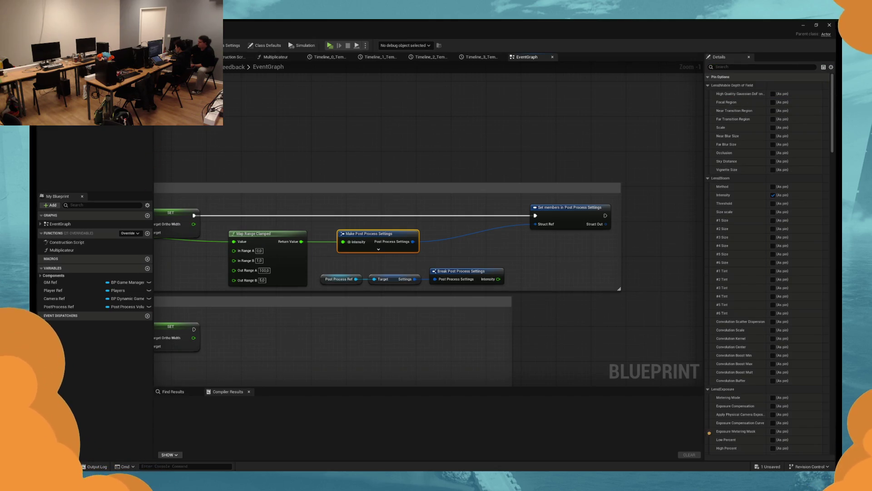
left_click(804, 26)
left_click(803, 27)
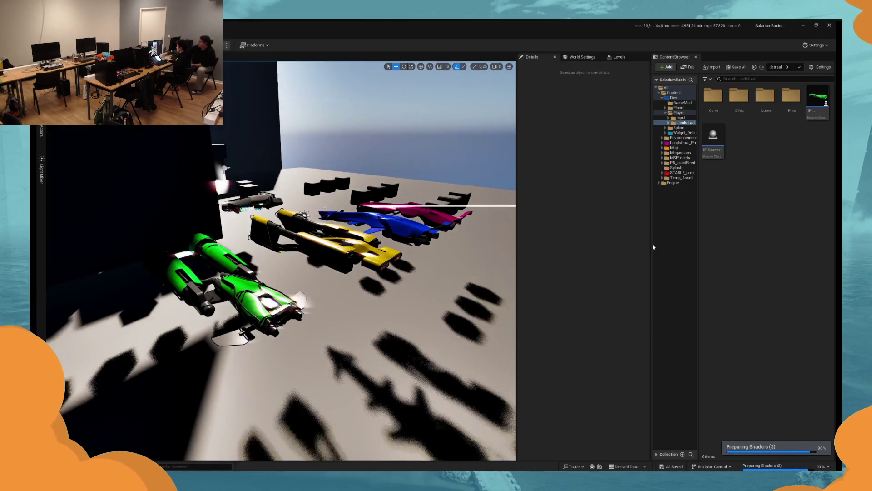
Step: Fly the viewport toward the ships and browse the Spline, Map, Megascans and Landstraal_Prez folders
left_click_drag(501, 277, 500, 276)
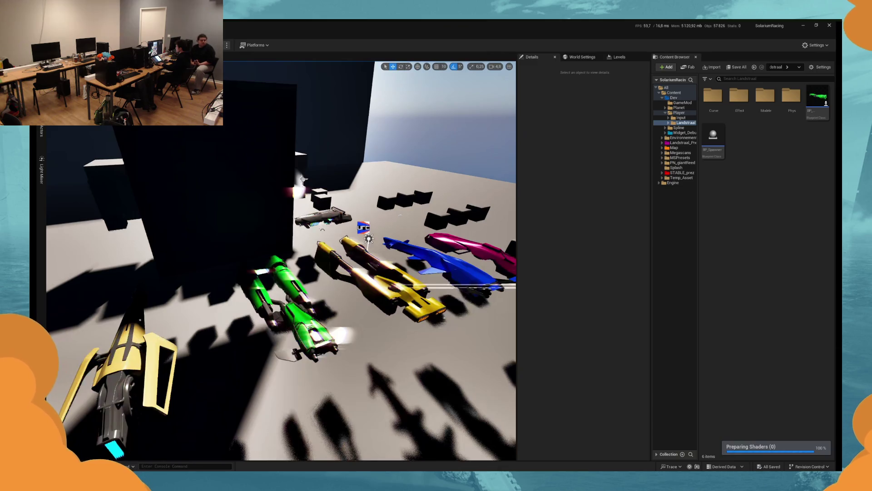
left_click_drag(500, 276, 501, 276)
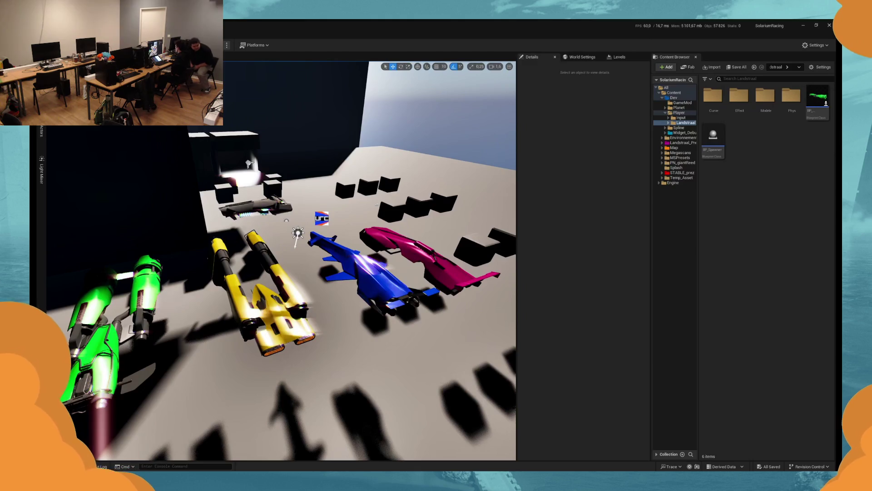
left_click(678, 128)
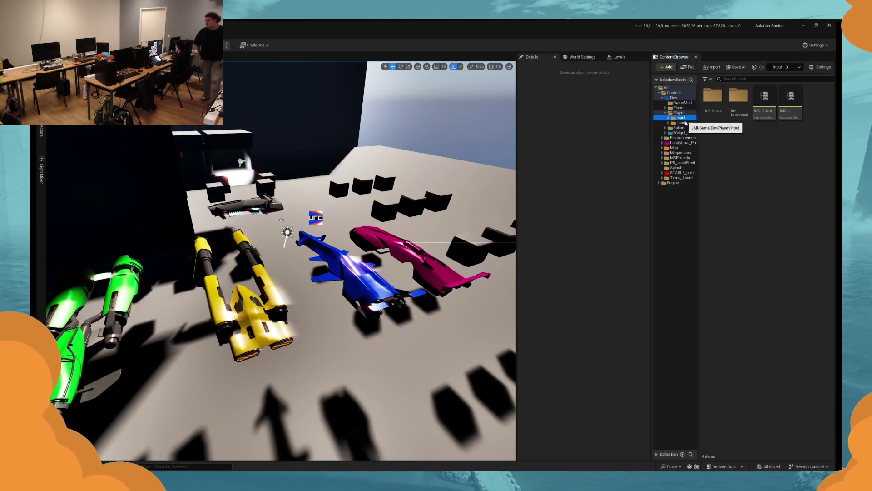
left_click(674, 148)
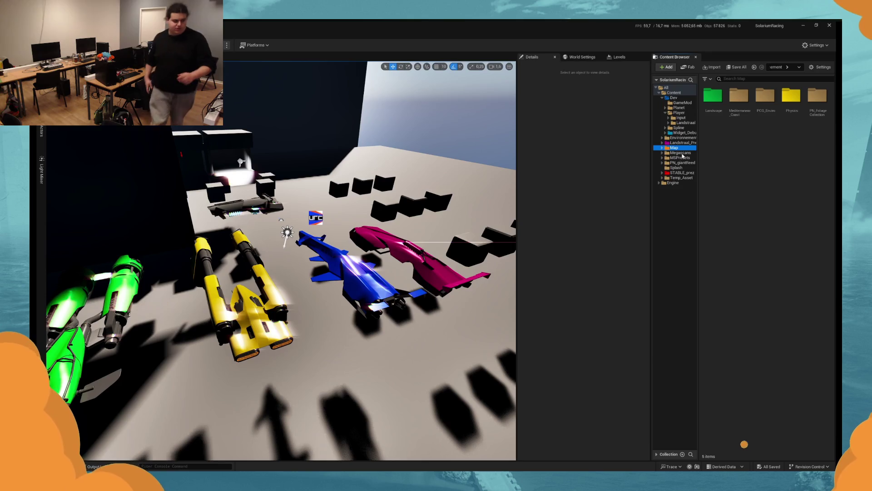
left_click(682, 153)
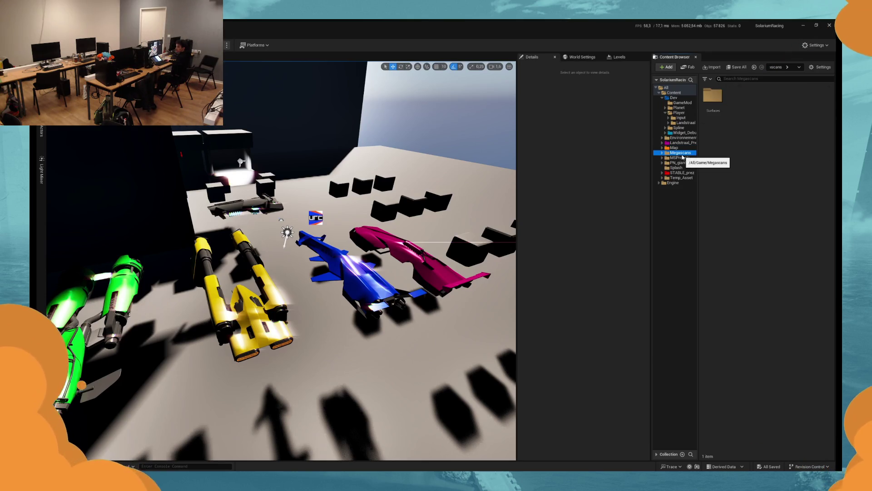
left_click(680, 158)
left_click(681, 163)
left_click(681, 173)
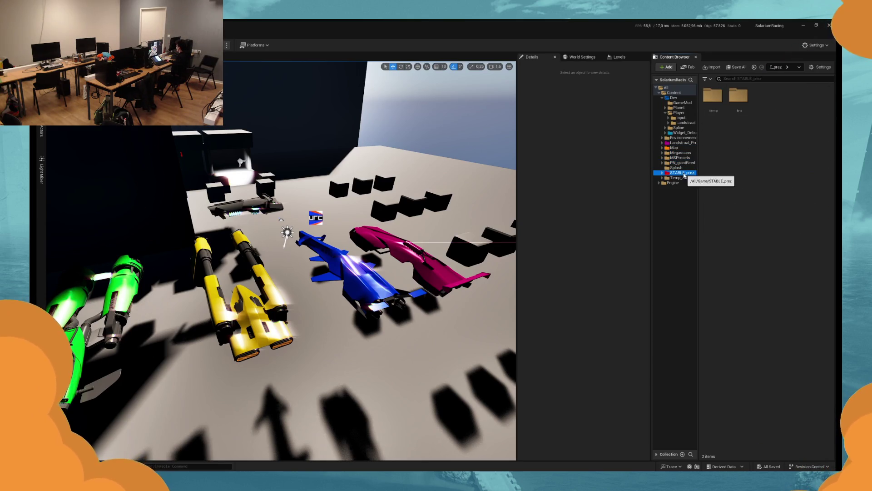
left_click(688, 143)
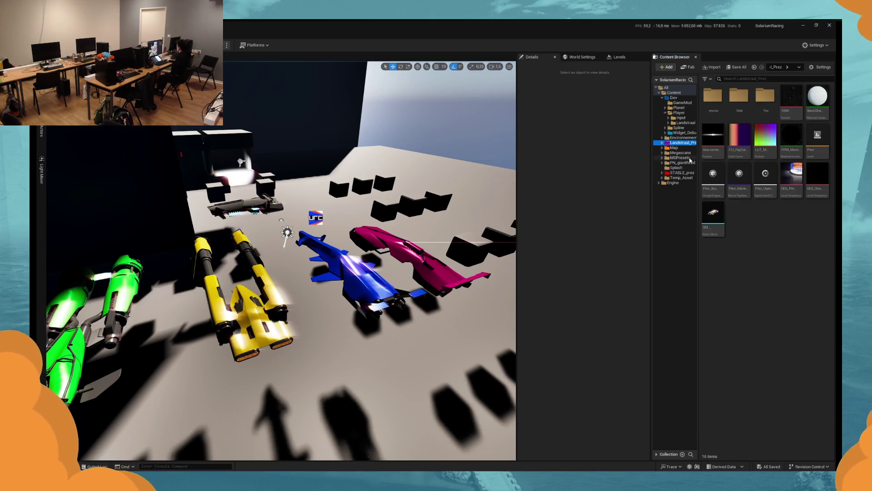
Step: Drag BP_Landstraal from Player > Landstraal into the level and return to its Camera Effect graph
left_click(679, 112)
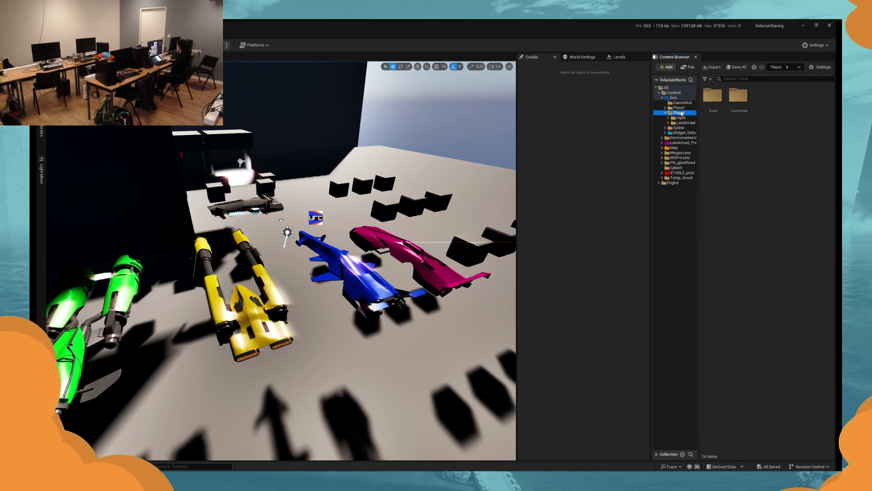
left_click(665, 113)
left_click(681, 103)
left_click(681, 108)
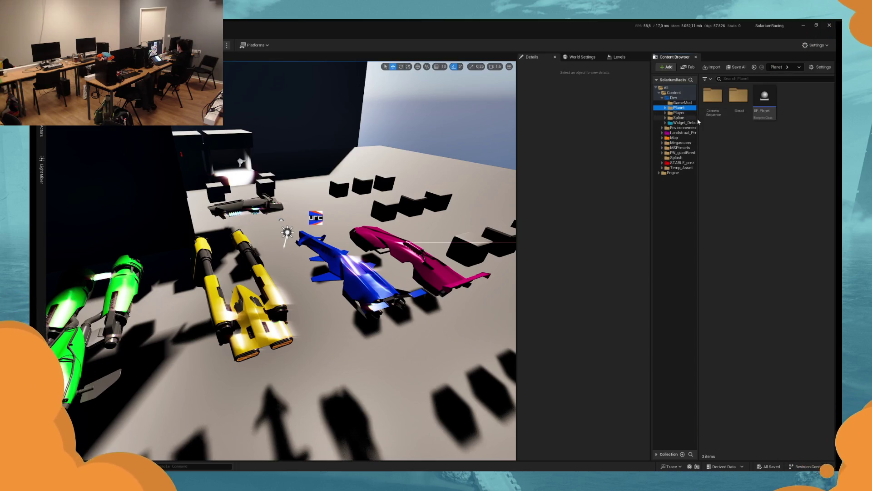
left_click(679, 112)
double_click(738, 96)
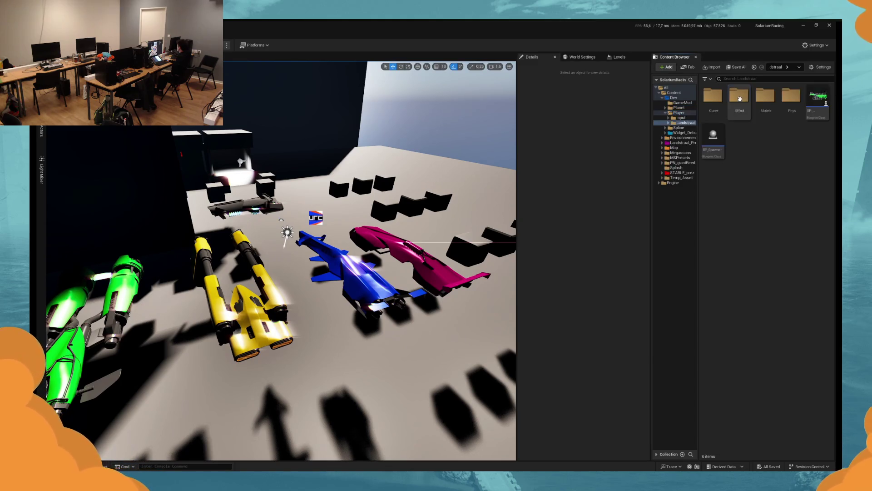
left_click(811, 101)
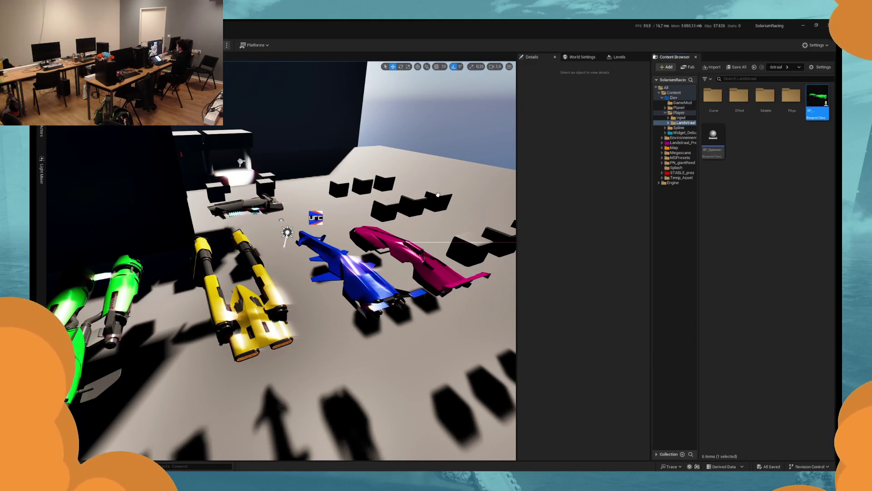
left_click_drag(332, 237, 367, 204)
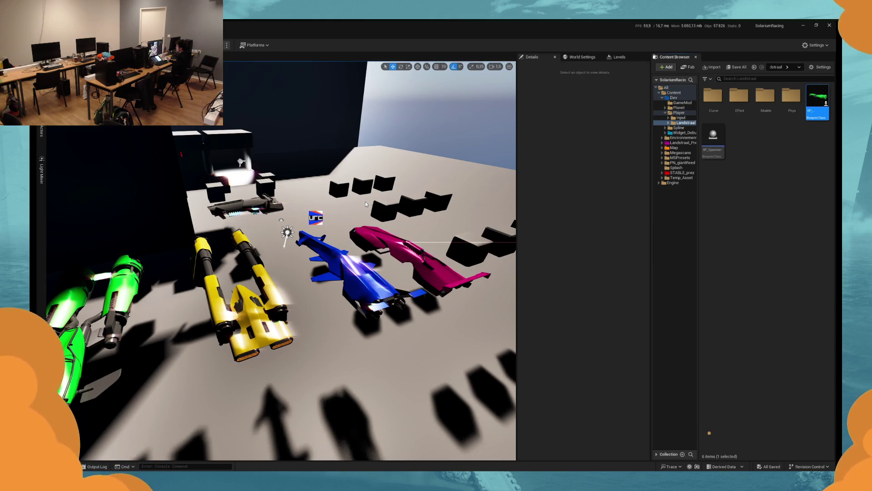
key("alt+Tab")
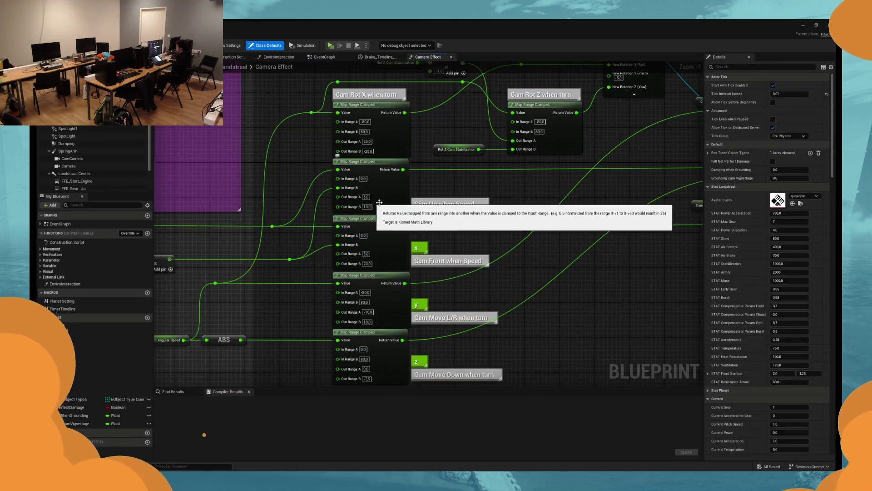
Step: Pan around the Camera Effect graph to inspect its post-process override and camera movement nodes
scroll(515, 210, "down", 4)
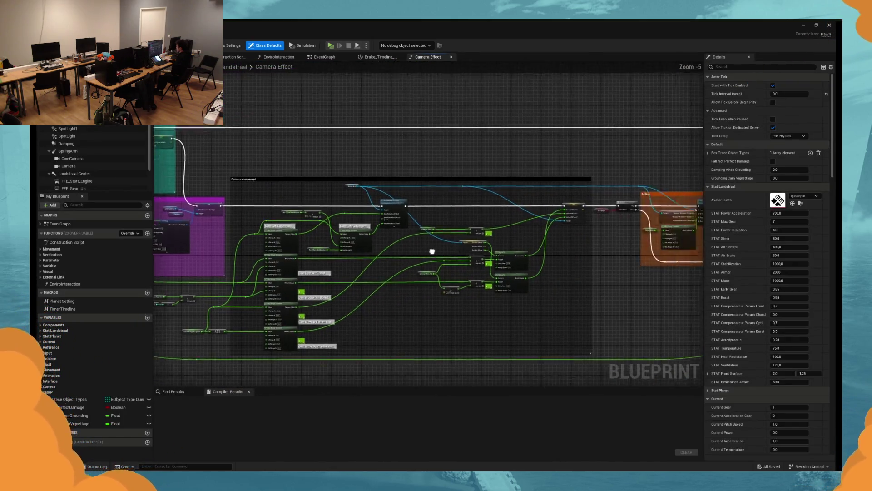
scroll(289, 262, "up", 5)
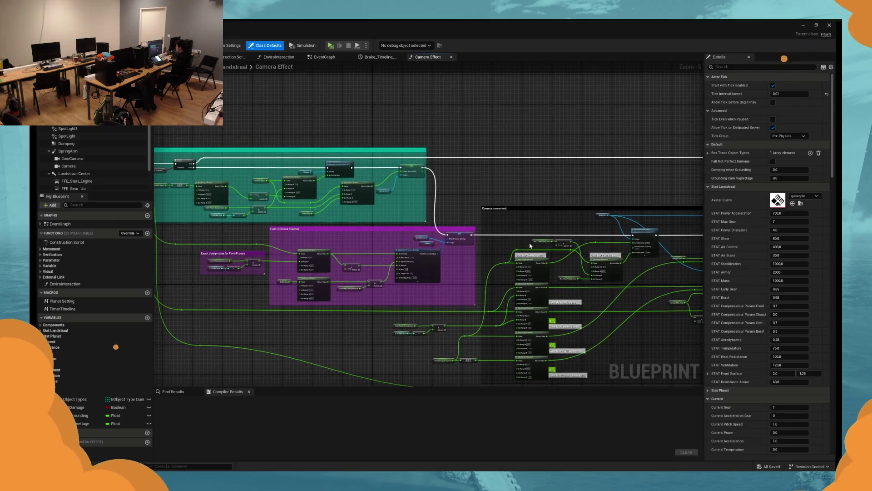
left_click_drag(329, 259, 395, 259)
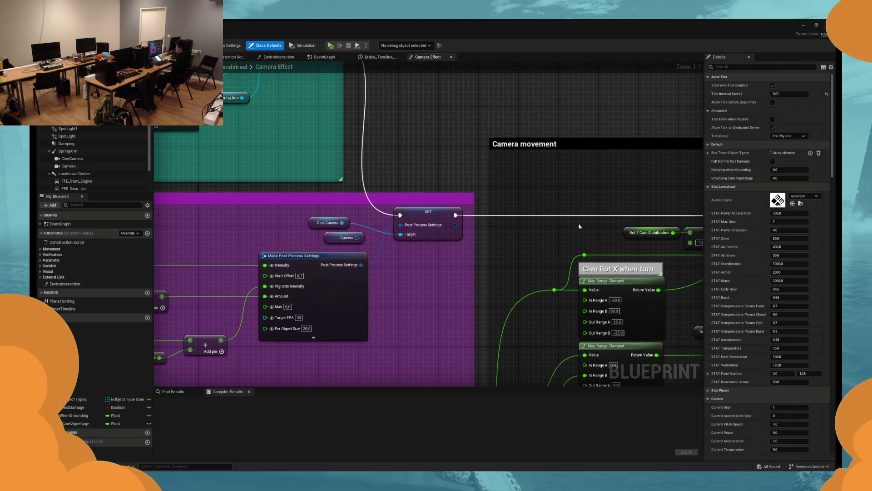
scroll(412, 272, "down", 3)
scroll(436, 275, "up", 2)
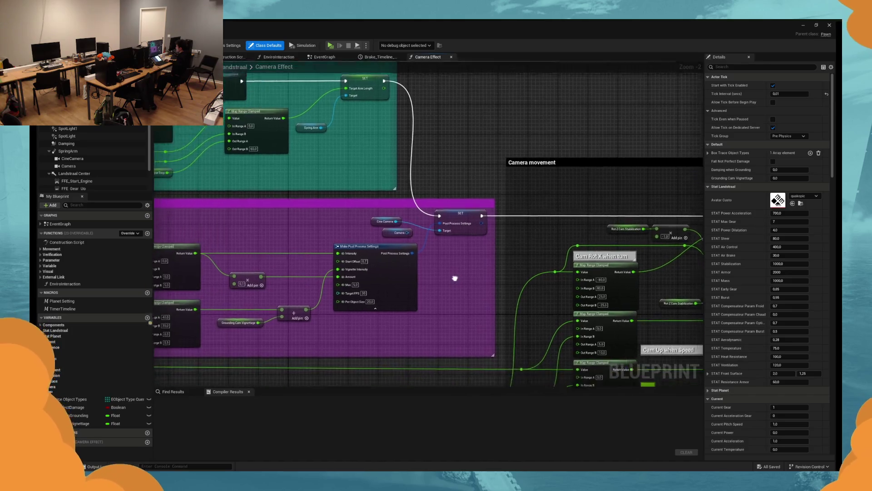
scroll(382, 292, "up", 1)
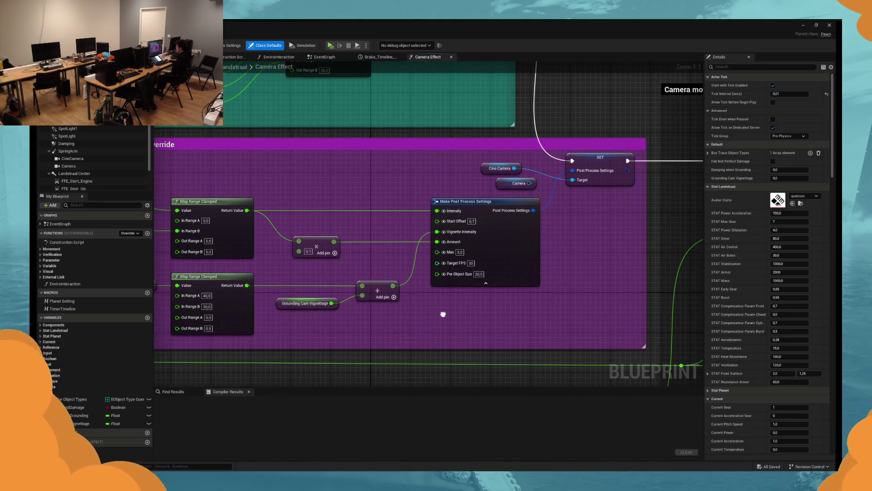
left_click_drag(446, 316, 467, 335)
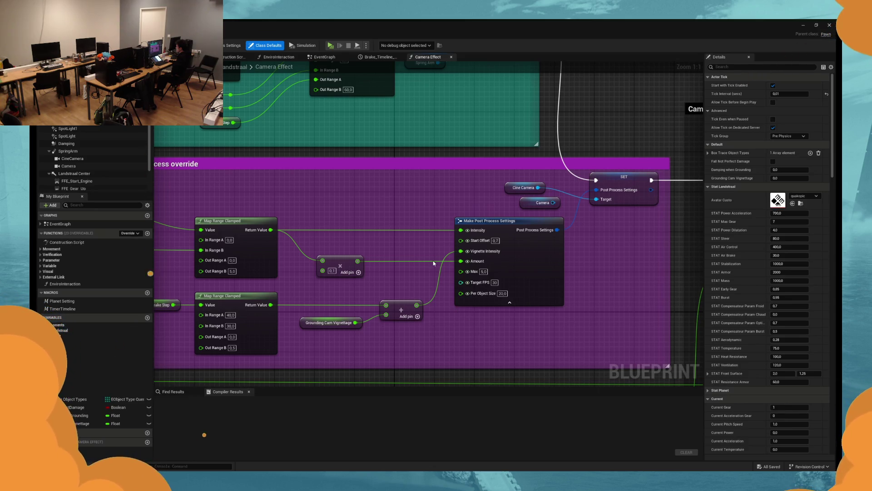
scroll(434, 263, "down", 1)
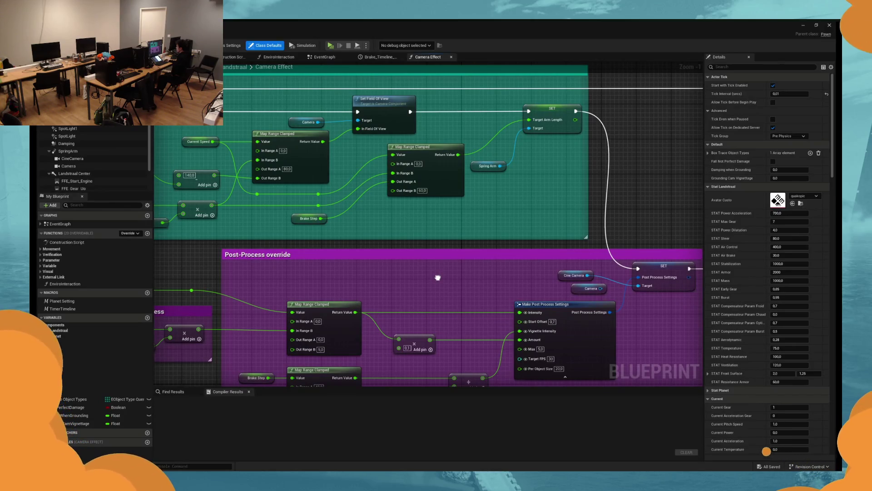
left_click_drag(438, 277, 355, 252)
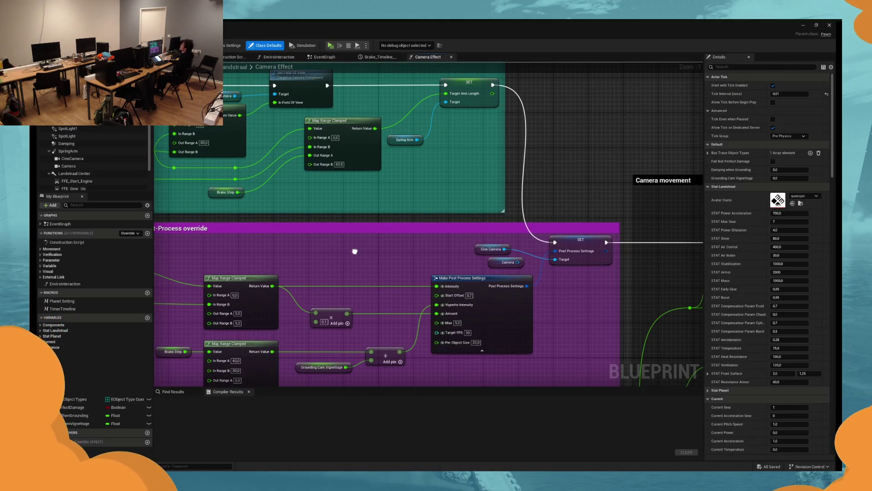
left_click_drag(355, 251, 354, 253)
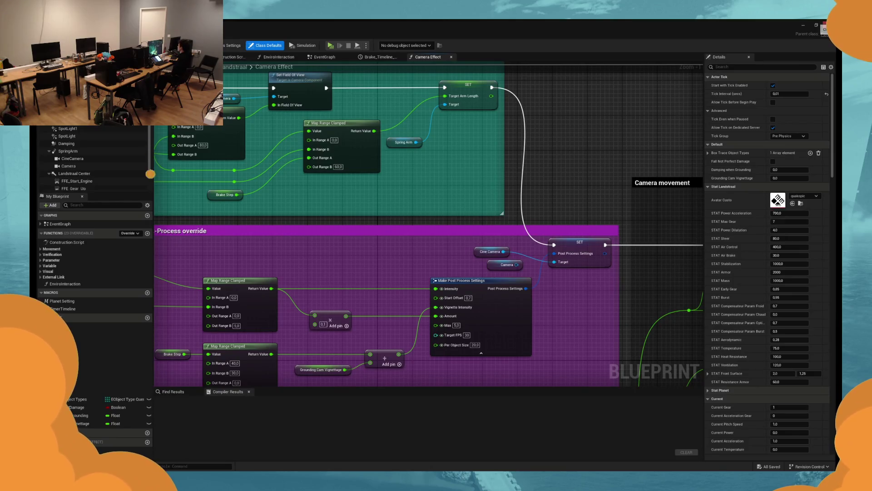
Step: Close the camera reference blueprint and select Post Process Ref in BP_Feedback's EventGraph
left_click(827, 24)
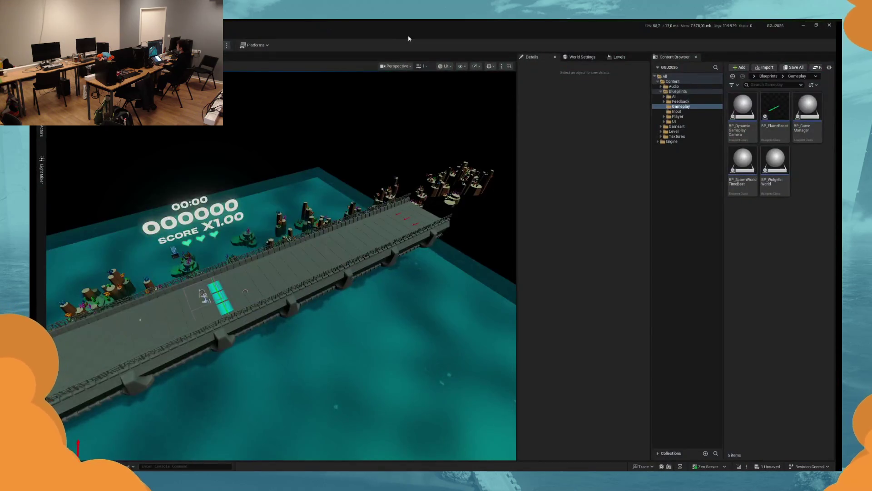
key("alt+Tab")
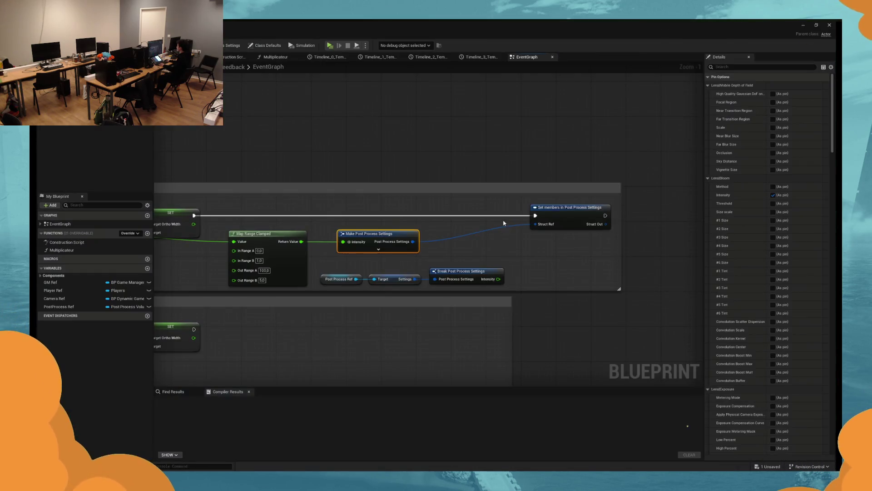
left_click_drag(458, 244, 514, 245)
left_click(395, 280)
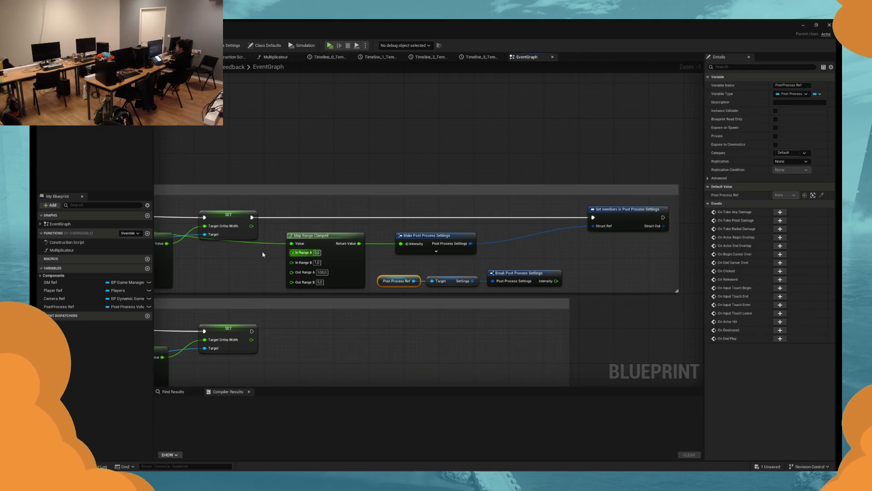
Step: Replace Post Process Ref with a Camera Ref getter, adding post process and Break Post Process Settings nodes
key("Delete")
mouse_move(98, 298)
left_mouse_down()
mouse_move(396, 293)
mouse_move(395, 277)
mouse_move(443, 279)
mouse_move(431, 282)
left_mouse_up()
left_click(461, 279)
left_click(425, 271)
mouse_move(409, 278)
left_mouse_down()
mouse_move(436, 284)
mouse_move(439, 272)
left_mouse_up()
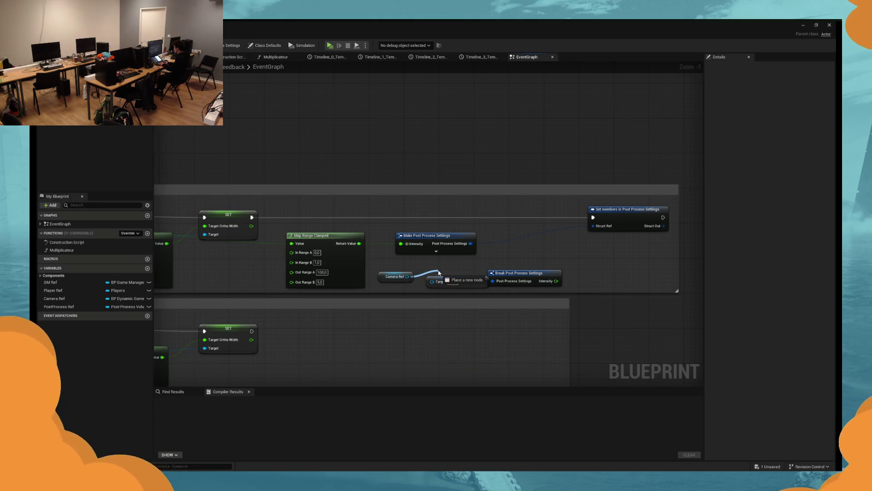
left_click_drag(438, 273, 439, 272)
type("post")
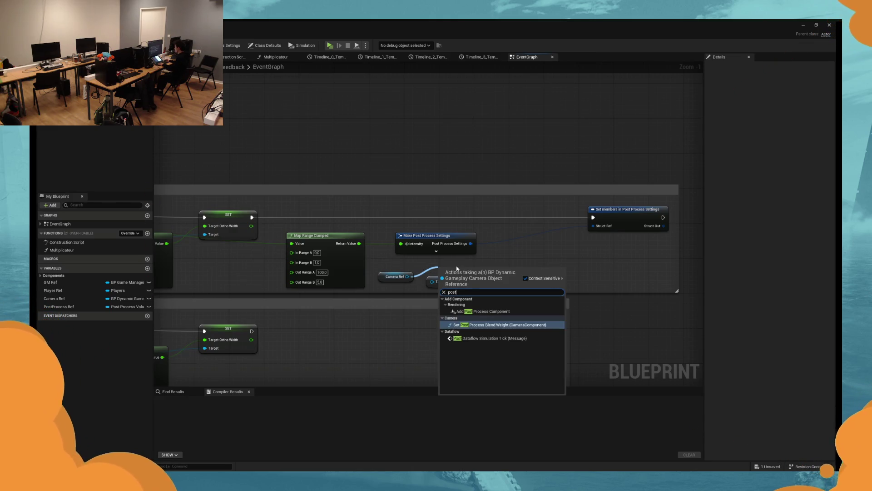
key("Return")
mouse_move(475, 281)
left_mouse_down()
mouse_move(478, 272)
mouse_move(507, 274)
left_mouse_up()
type("break")
key("Return")
Step: Route Camera Ref through Get Camera Component into Get Post Process Settings, deleting the old Settings and Break nodes
left_click_drag(408, 276, 427, 284)
type("camera c")
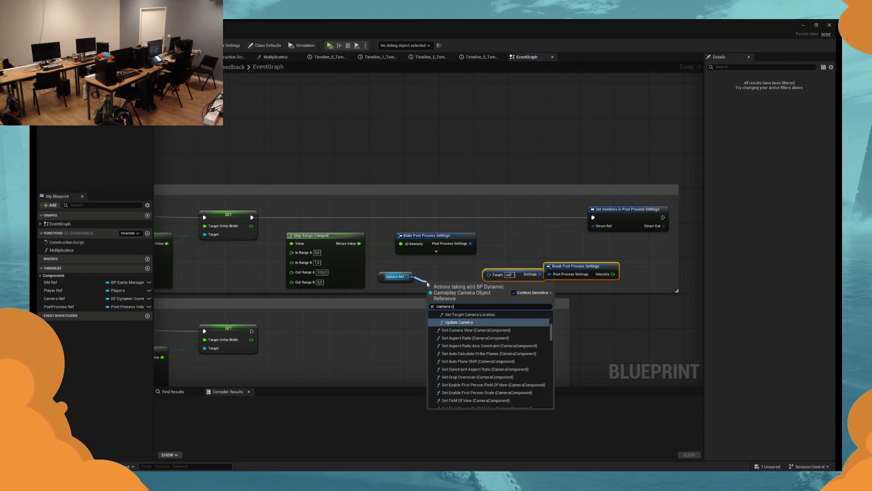
type("ompo")
key("Return")
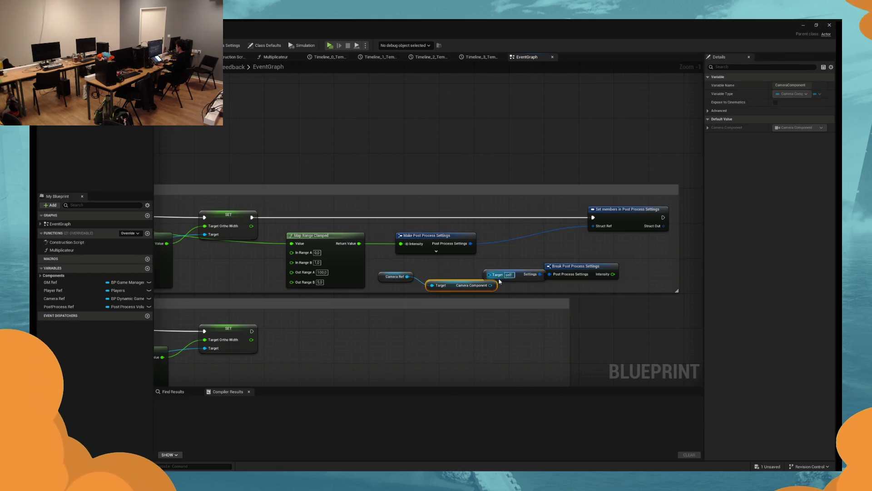
right_click(493, 278)
left_click(509, 295)
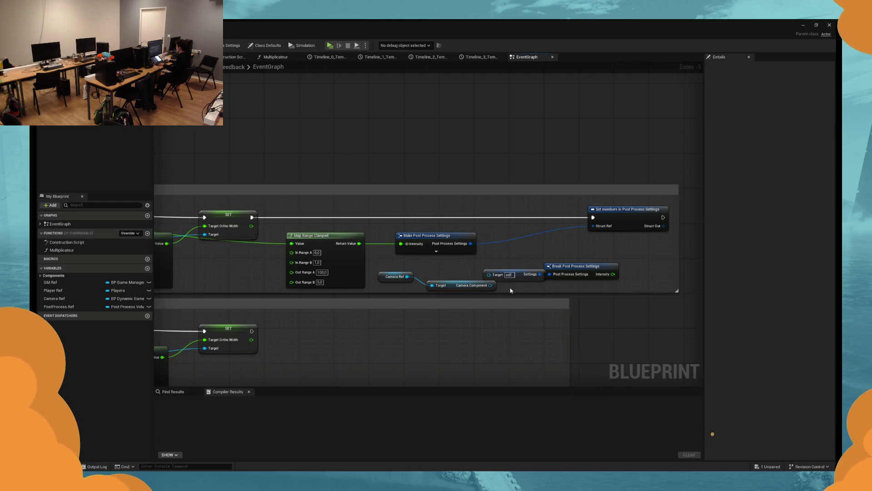
left_click_drag(491, 286, 514, 293)
type("sett")
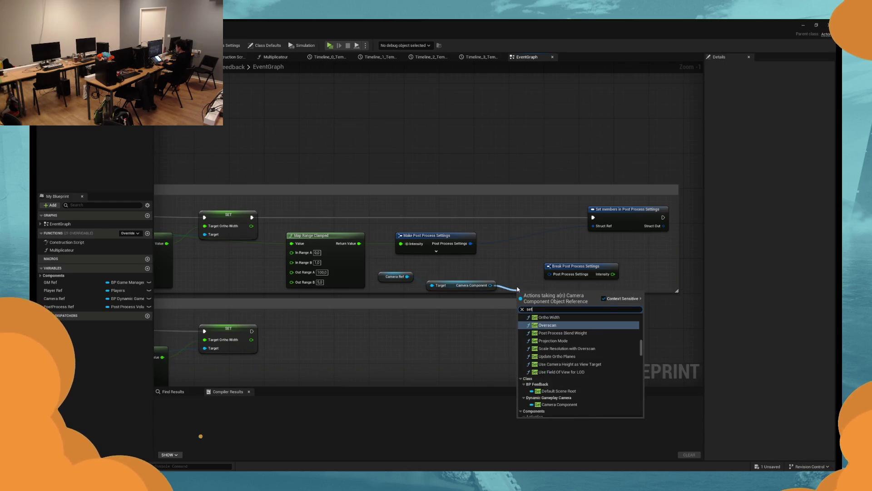
scroll(574, 364, "down", 5)
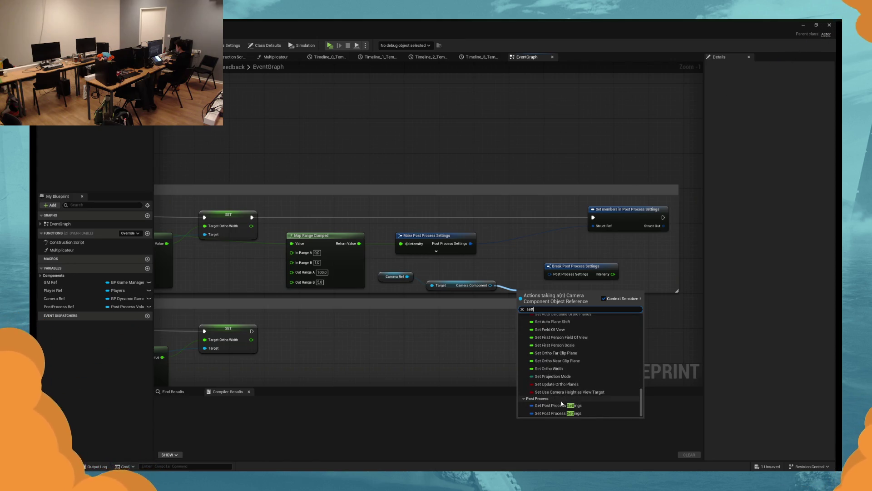
left_click(559, 405)
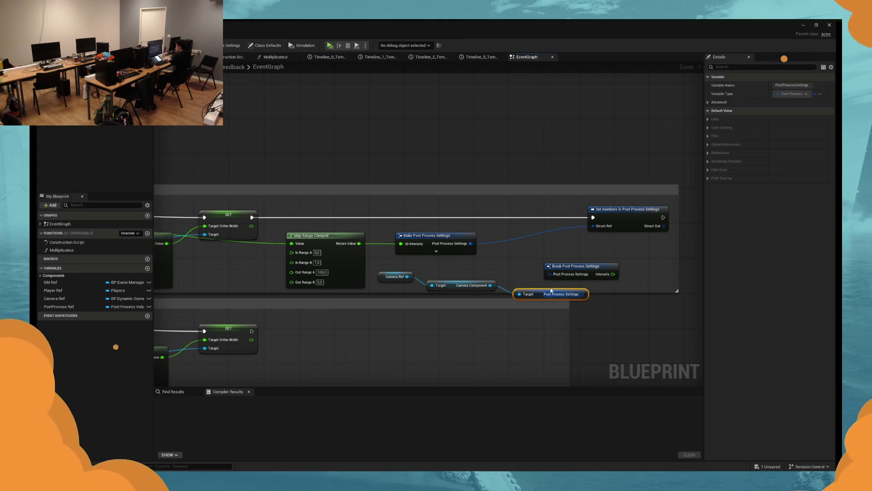
left_click(576, 266)
key("Delete")
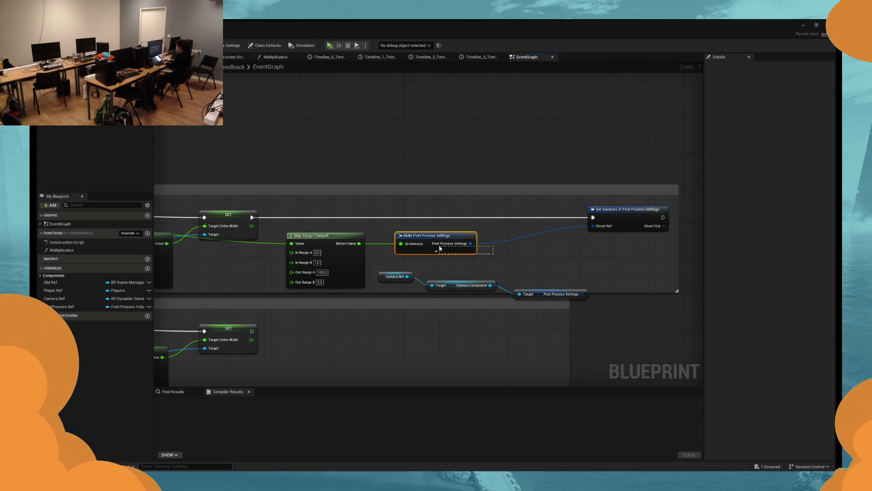
Step: Delete the Set members in Post Process Settings node and the Get Post Process Settings node
left_click(622, 222)
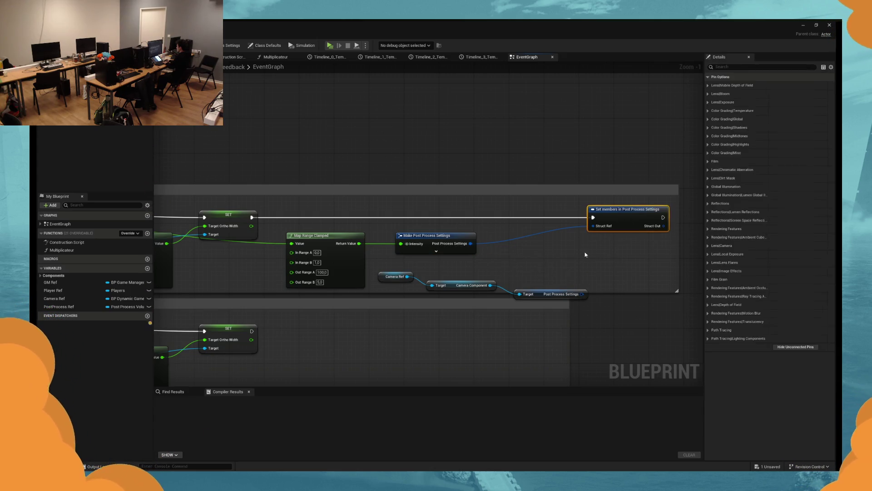
key("Delete")
left_click(538, 294)
key("Delete")
Step: Add Set Post Process Settings off Camera Component, chained after Ortho Width SET and fed by Make Post Process Settings, then play-test
left_click_drag(490, 285, 536, 251)
type("set")
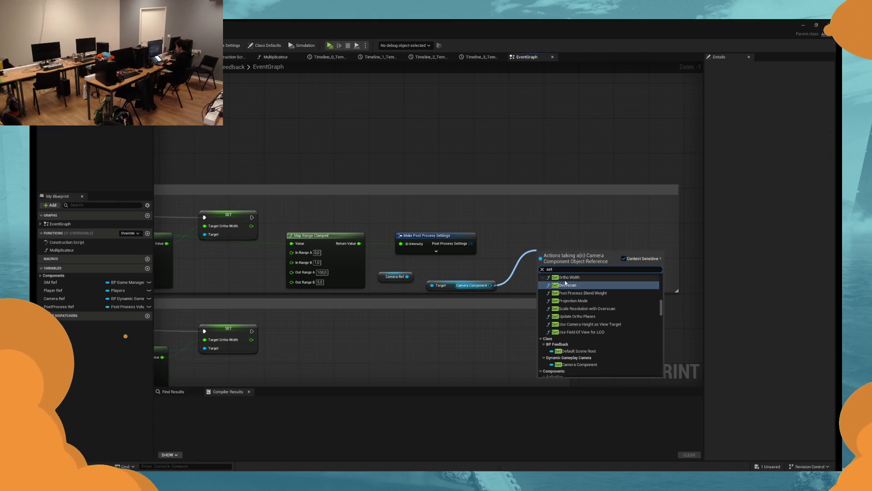
type(" setti")
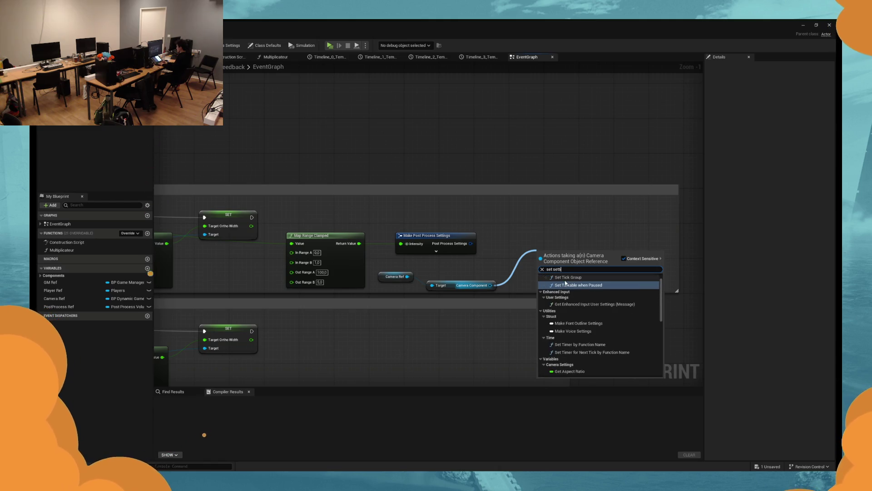
type("ng pos")
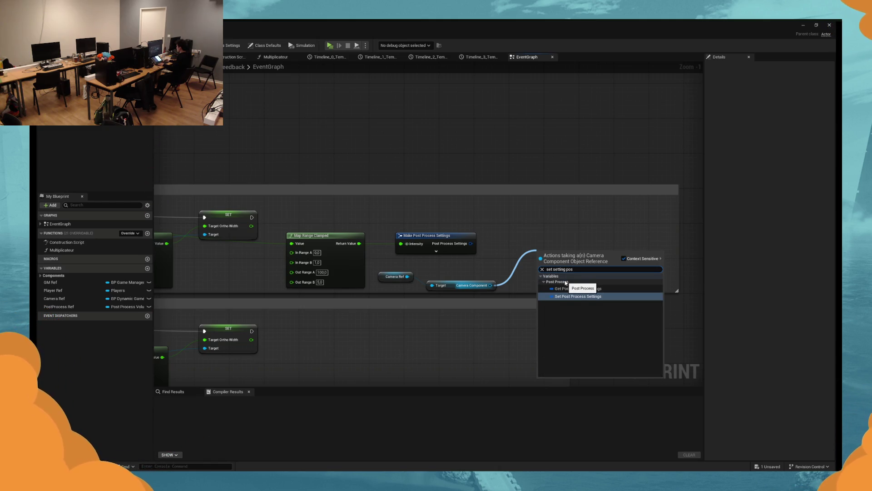
left_click(571, 296)
left_click_drag(541, 256, 252, 217)
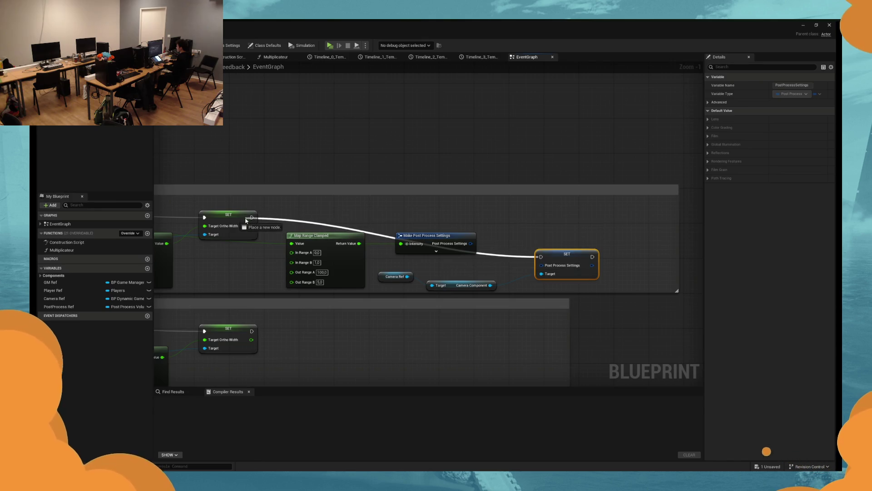
mouse_move(471, 243)
left_mouse_down()
mouse_move(541, 265)
mouse_move(601, 219)
left_mouse_up()
left_click(508, 256)
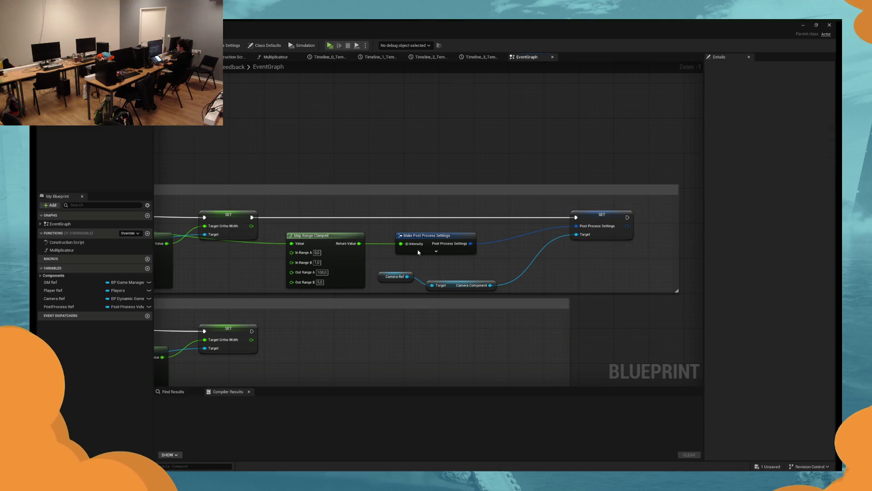
left_click(330, 45)
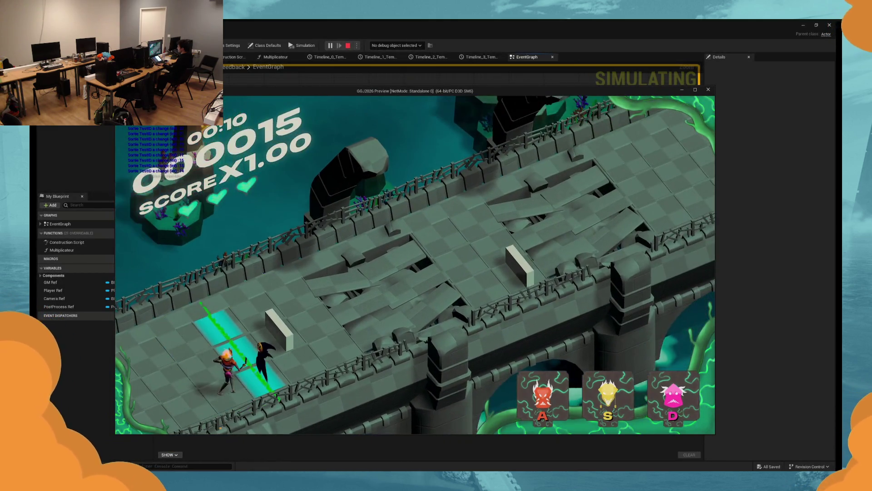
Step: Play the rhythm level hitting beats with A, S and D, then stop with Esc
key("a")
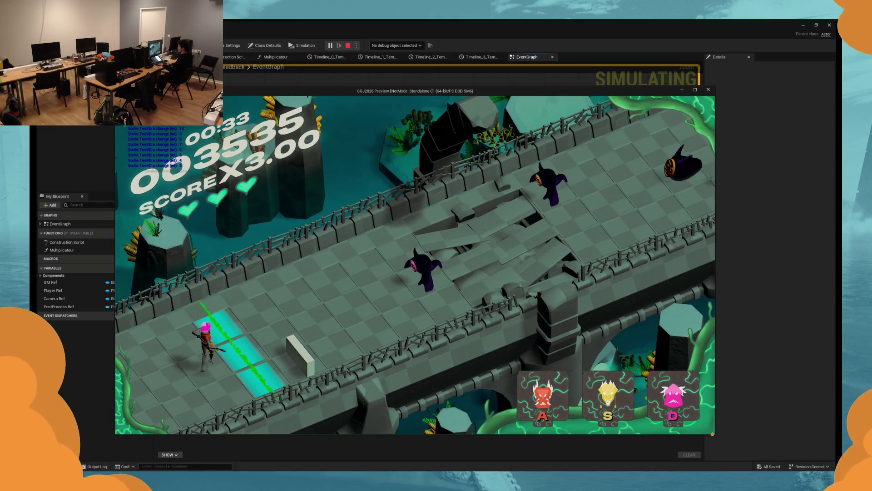
key("d")
key("a")
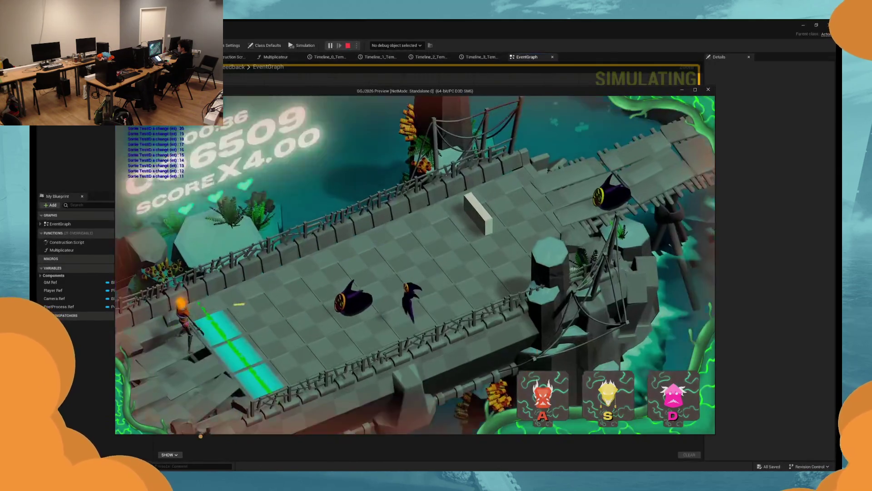
key("s")
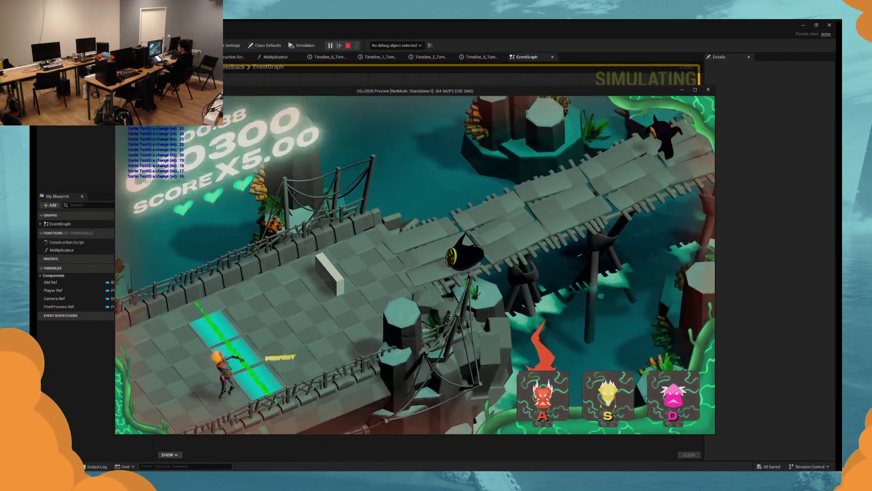
key("d")
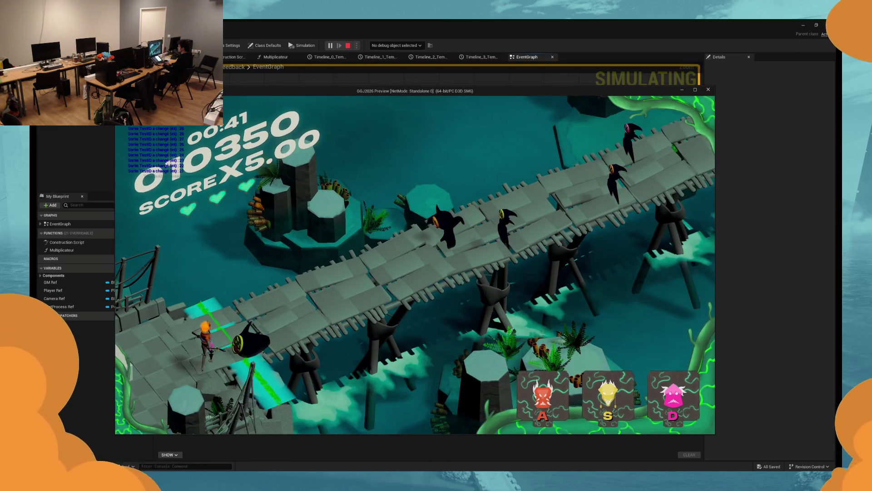
key("s")
key("a")
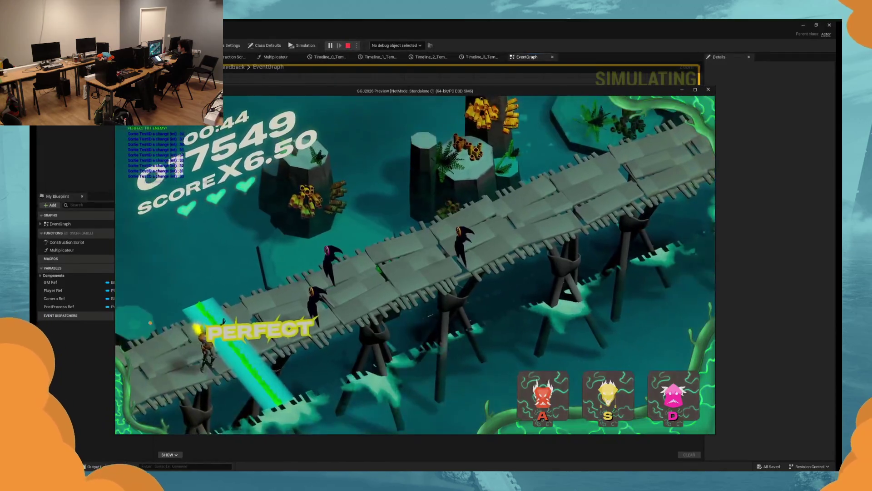
key("s")
key("d")
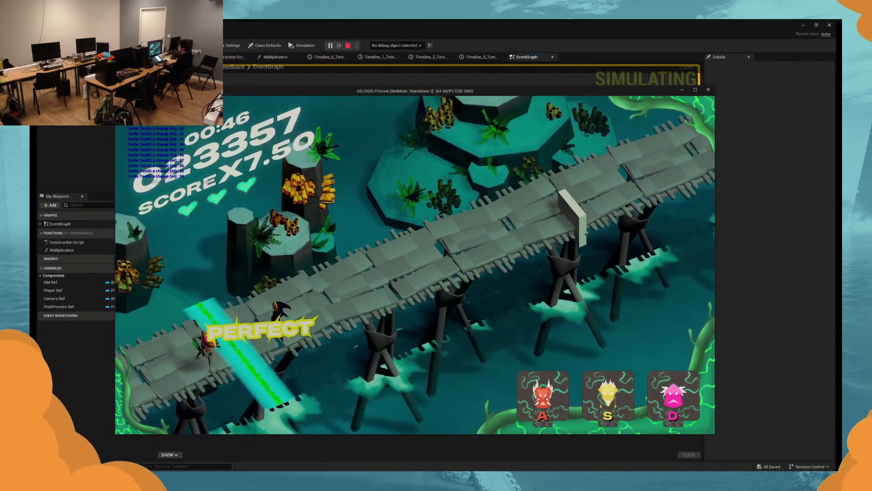
key("d")
key("Escape")
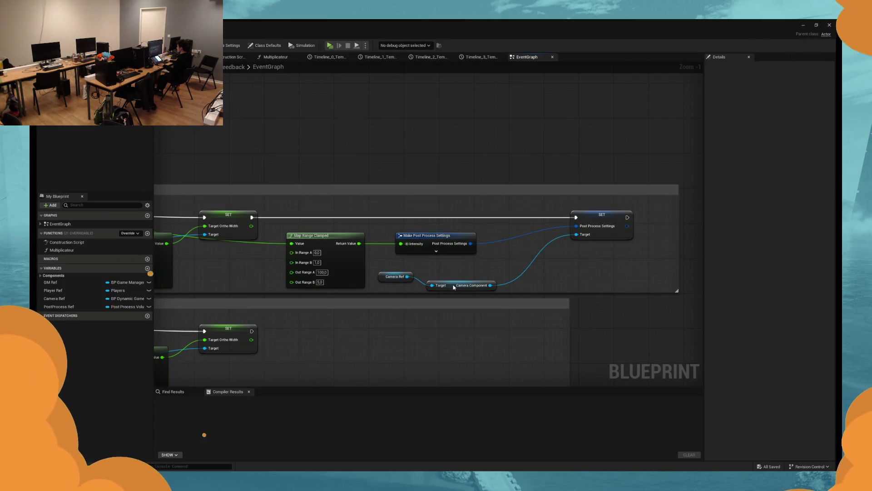
Step: Nudge the Camera Component node up and select the SET Post Process Settings node
left_click_drag(453, 287, 455, 277)
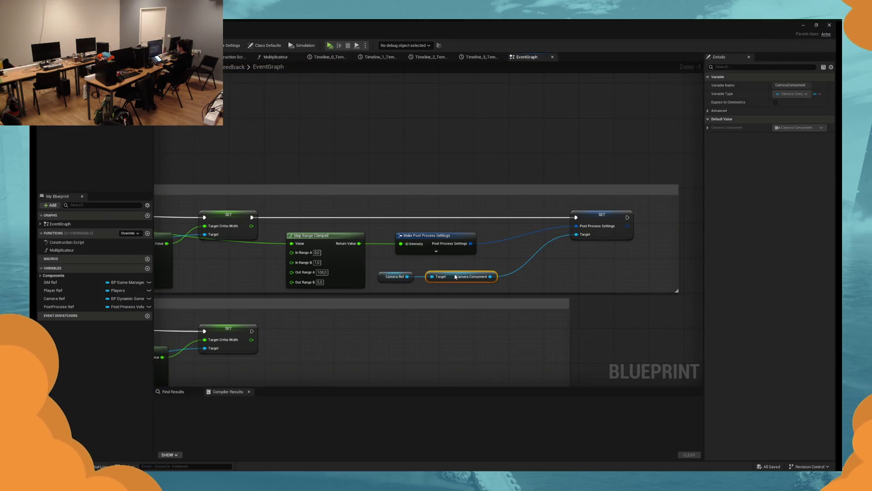
left_click(613, 217)
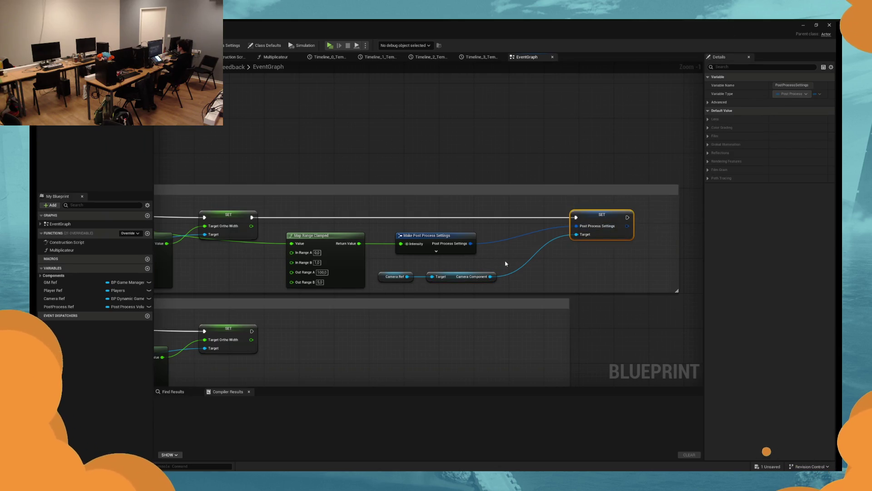
mouse_move(490, 277)
left_mouse_down()
mouse_move(562, 284)
mouse_move(543, 276)
left_mouse_up()
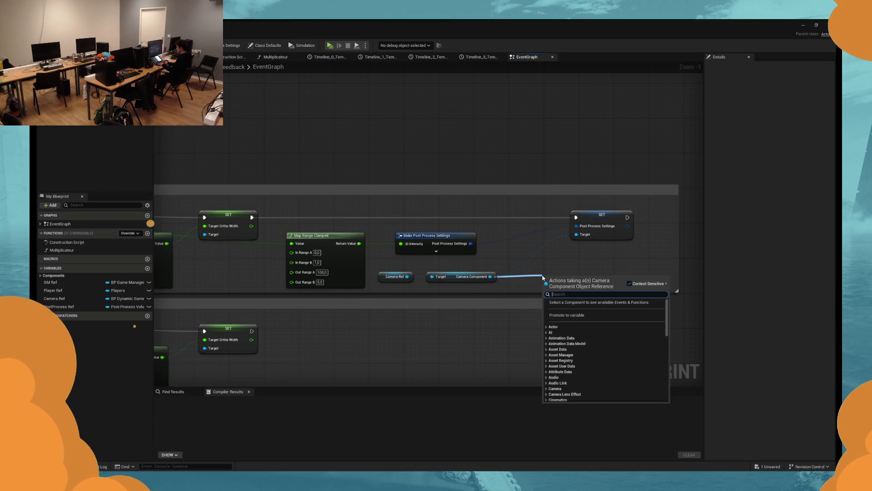
type("prio")
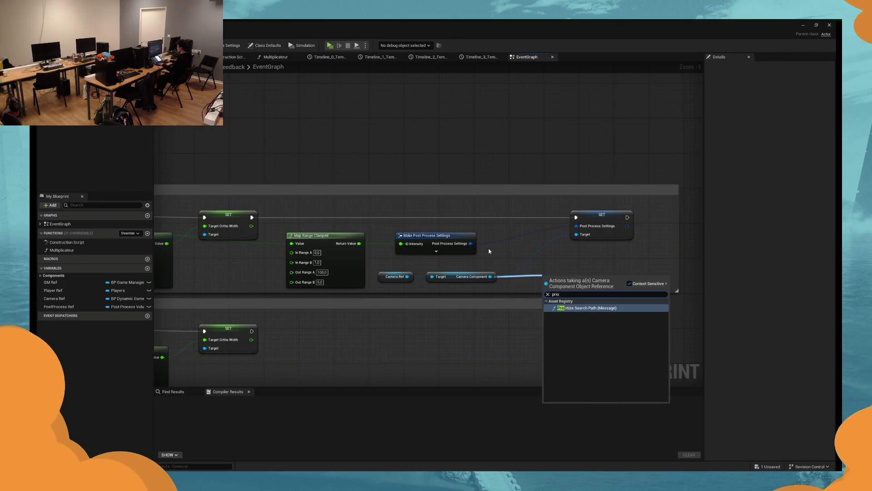
key("Escape")
left_click_drag(626, 226, 629, 268)
left_click(602, 216)
Step: Tick the Lens > Bloom > Intensity override in Details, compile with F7, and start a play test
left_click(708, 178)
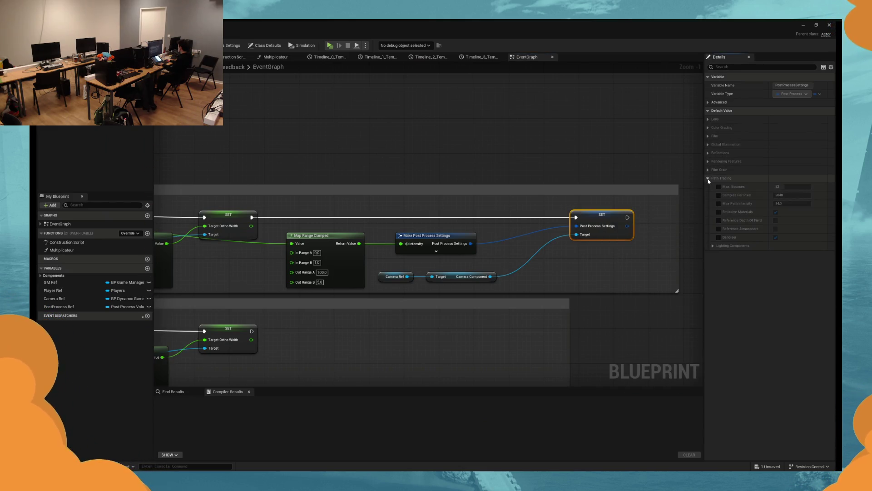
left_click(708, 179)
left_click(728, 67)
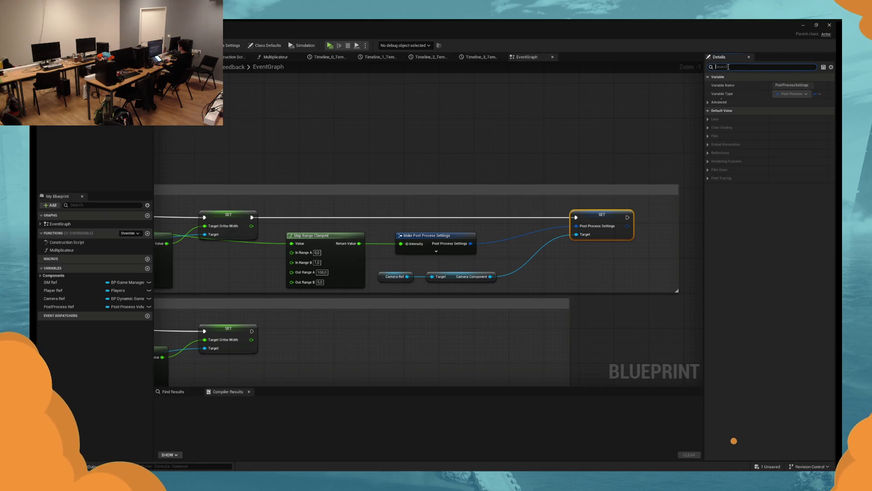
left_click(715, 119)
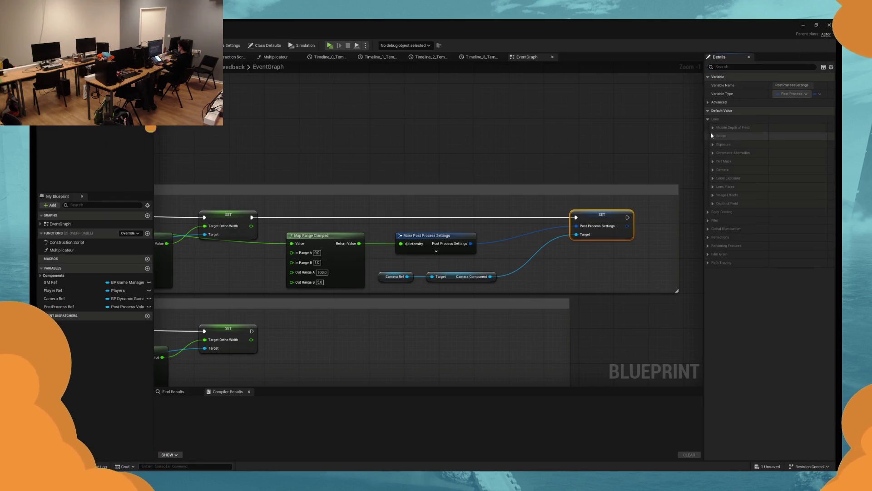
left_click(713, 135)
left_click(723, 152)
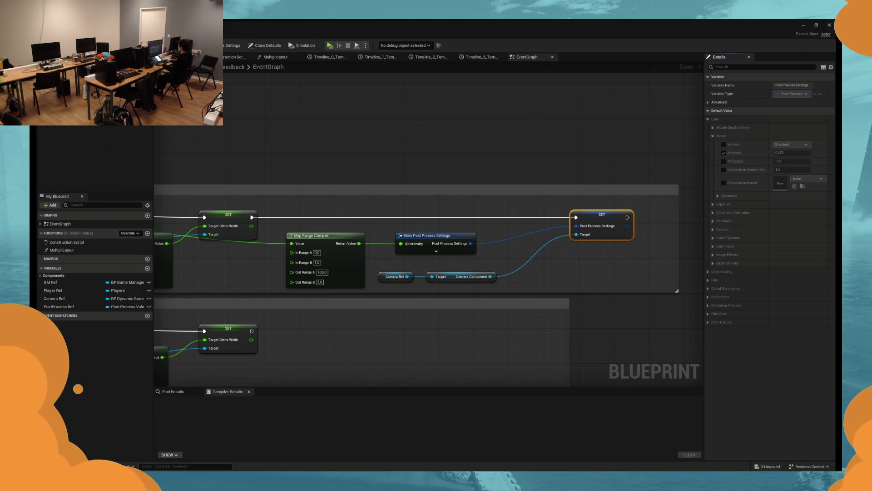
key("F7")
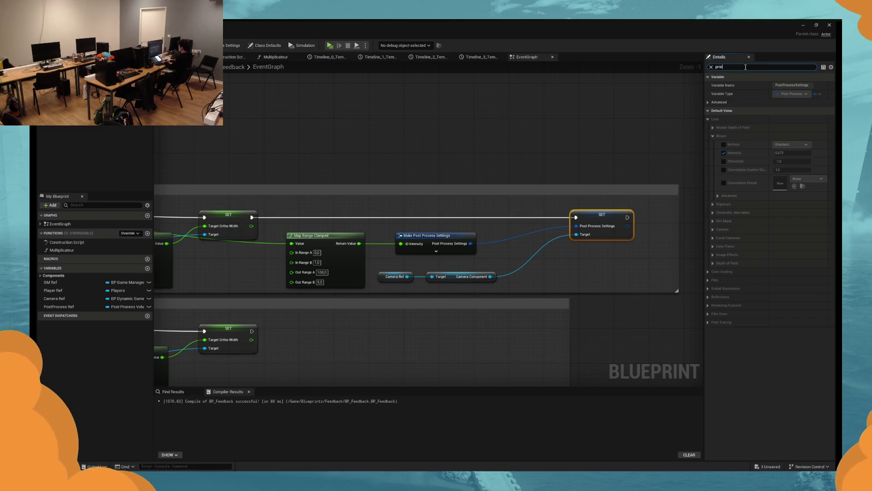
key("alt+p")
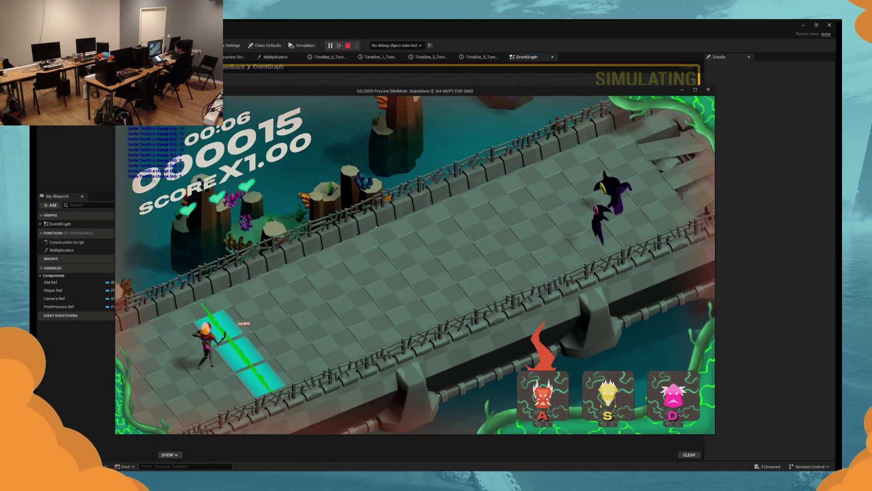
key("d")
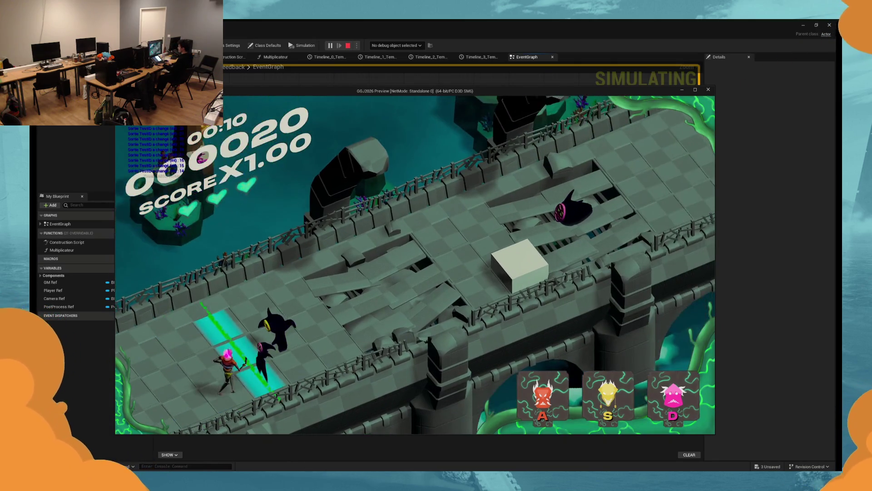
key("s")
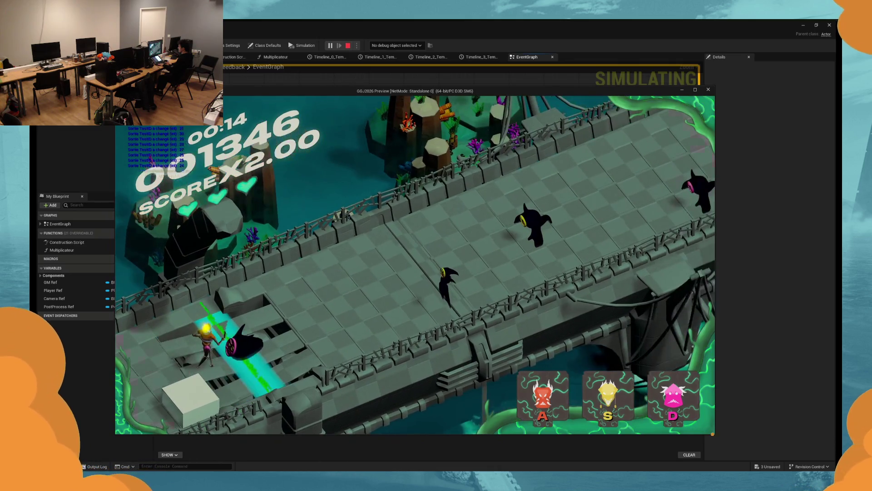
key("d")
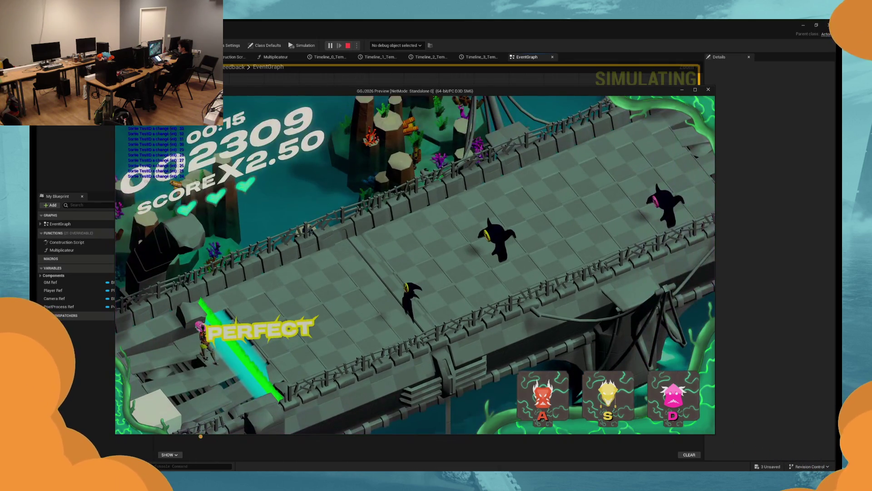
key("s")
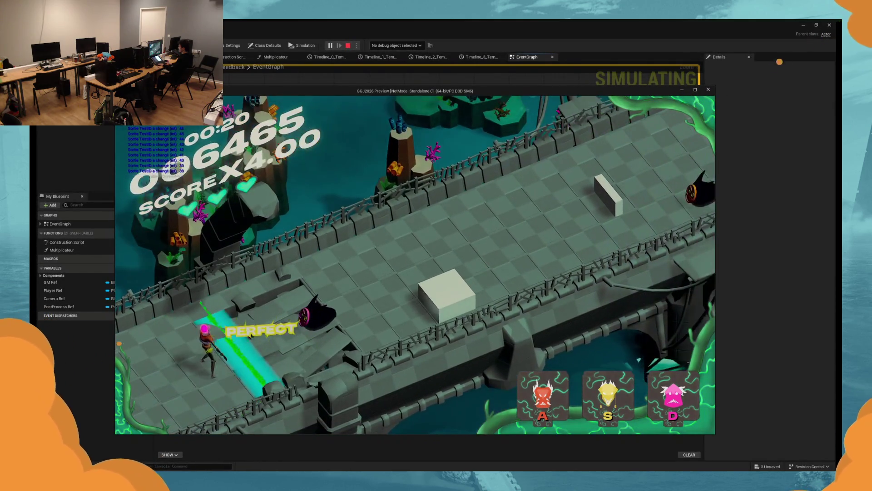
key("d")
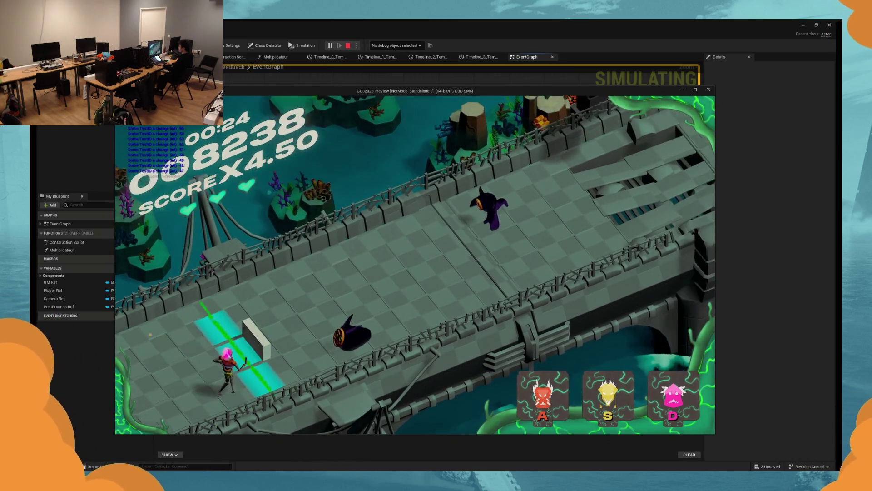
key("a")
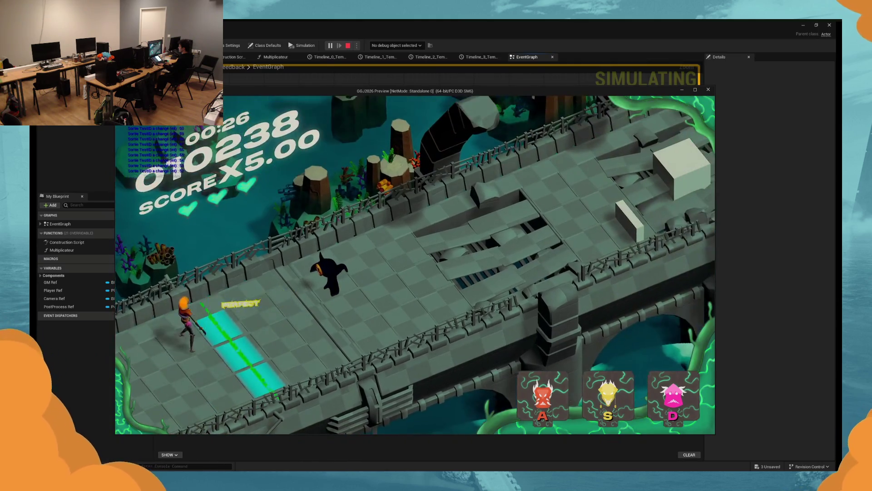
key("s")
key("Escape")
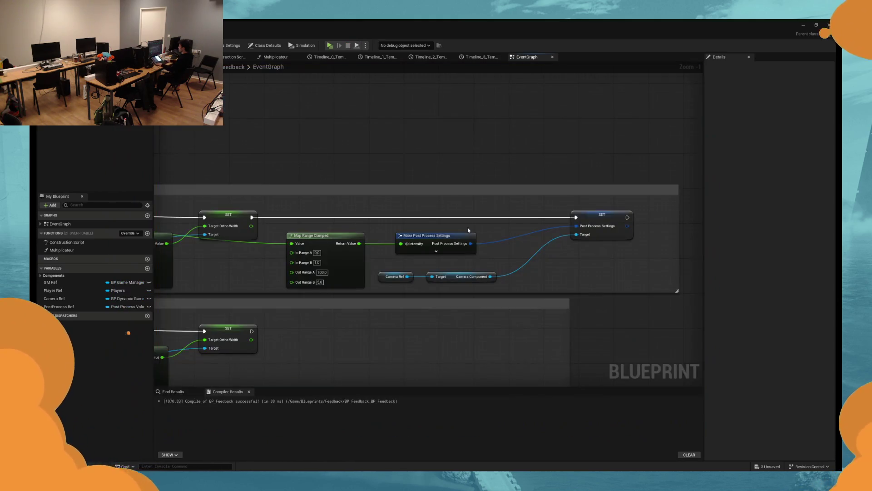
Step: Pan the graph and search 'print' in the actions dragged from the SET node's exec output
left_click_drag(236, 269, 319, 268)
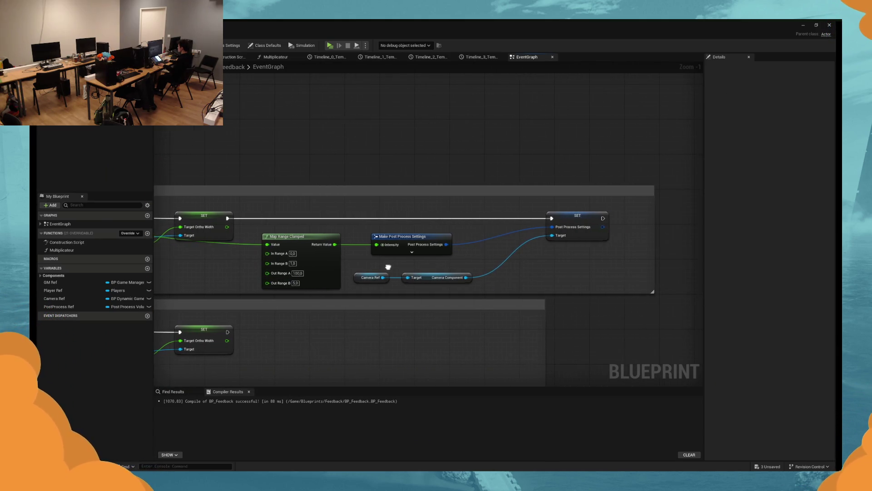
left_click_drag(603, 219, 634, 282)
type("print")
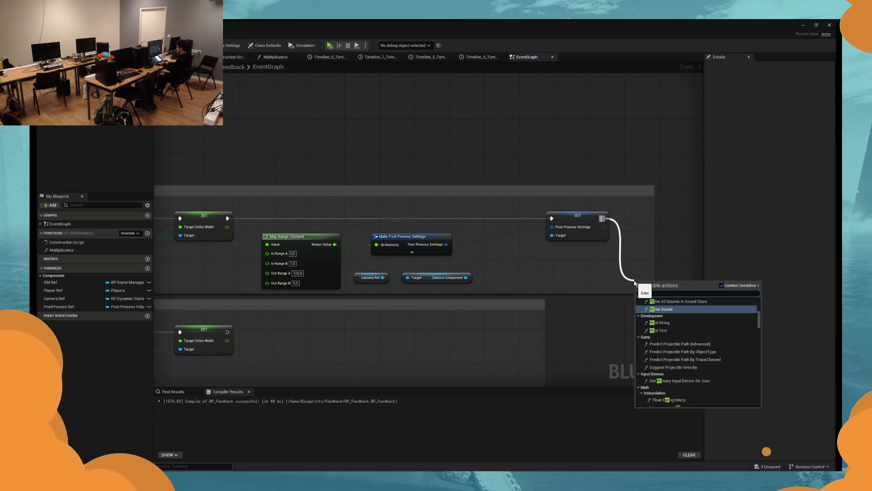